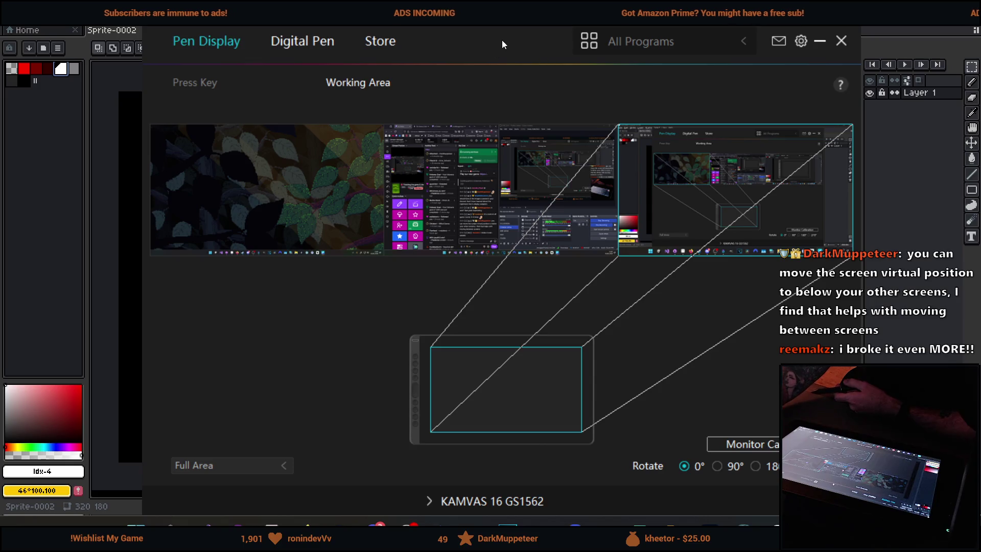
# Dismiss the Huion pen display settings and return to the blank Aseprite canvas.
pyautogui.hotkey('alt', 'Tab')
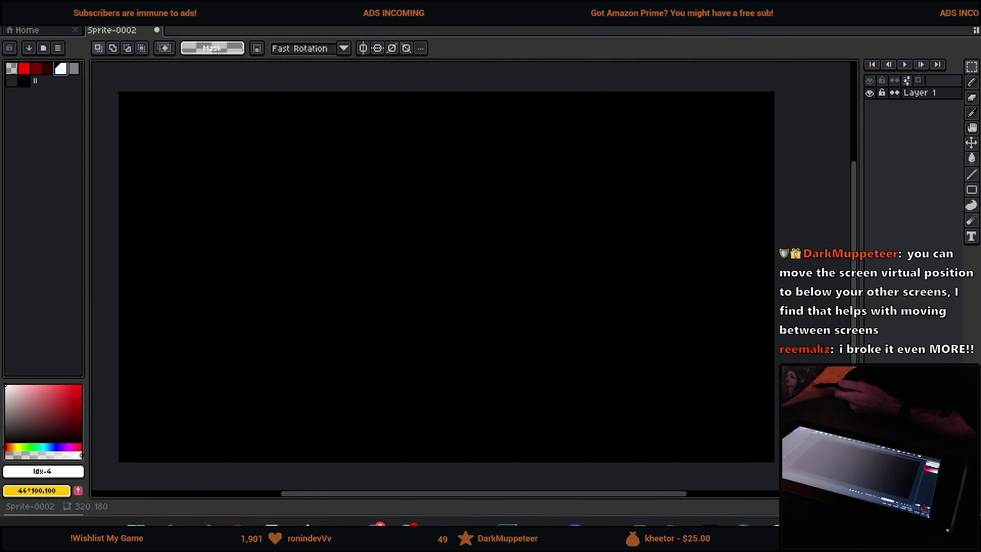
pyautogui.moveTo(277, 241)
pyautogui.mouseDown()
pyautogui.moveTo(374, 281)
pyautogui.moveTo(484, 279)
pyautogui.mouseUp()
pyautogui.hotkey('ctrl', 'd')
pyautogui.press('u')
pyautogui.moveTo(354, 214)
pyautogui.mouseDown()
pyautogui.moveTo(459, 276)
pyautogui.moveTo(471, 306)
pyautogui.mouseUp()
pyautogui.hotkey('ctrl', 'x')
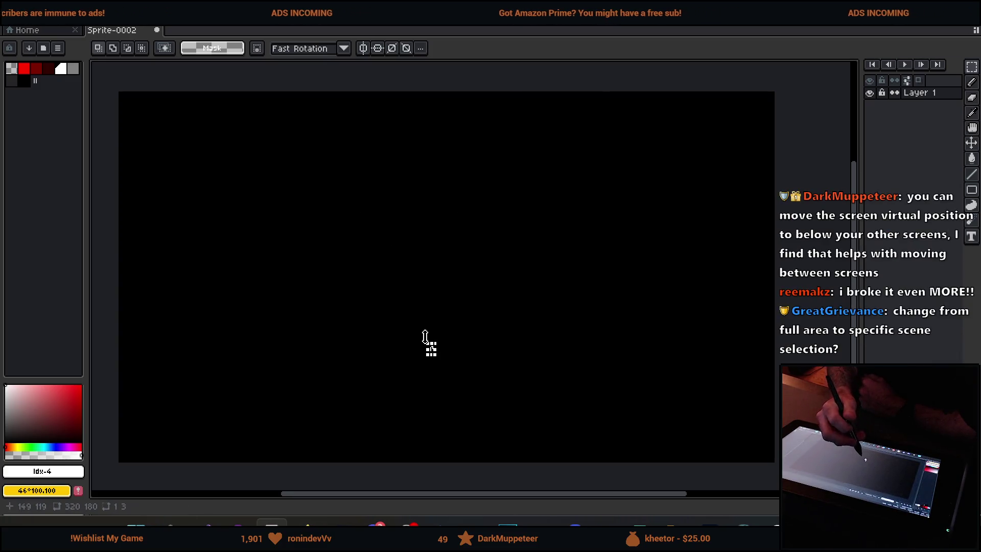
pyautogui.press('b')
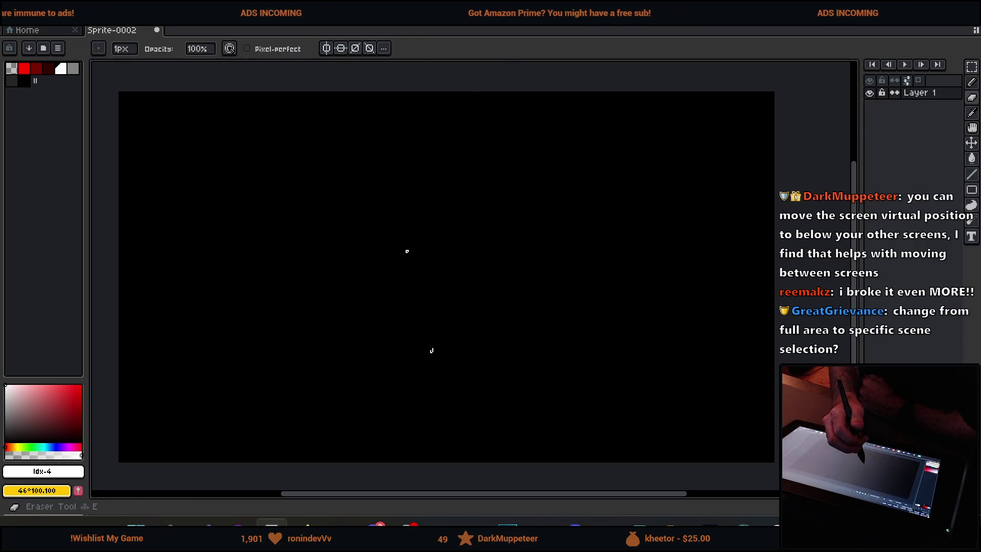
pyautogui.click(971, 81)
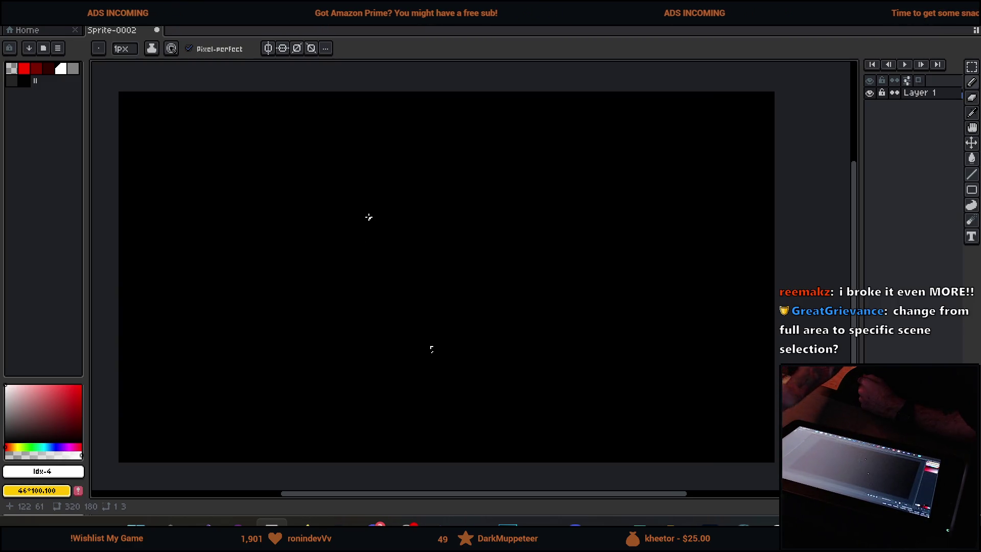
pyautogui.click(971, 189)
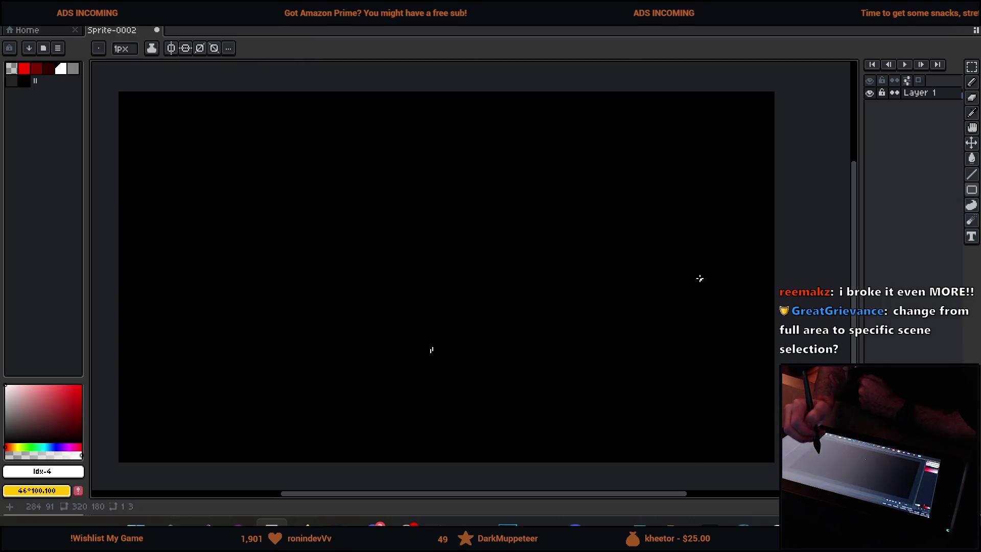
pyautogui.moveTo(972, 189)
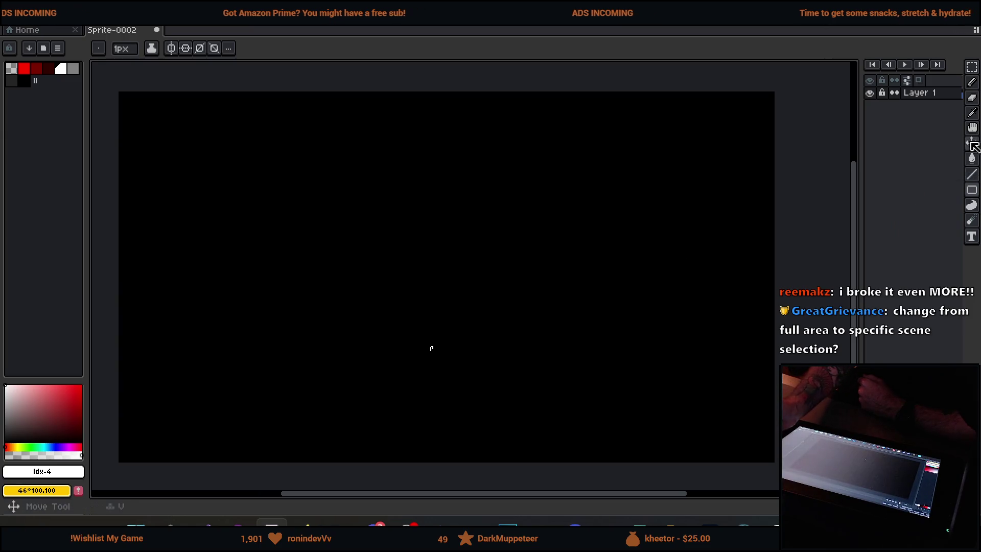
pyautogui.click(971, 66)
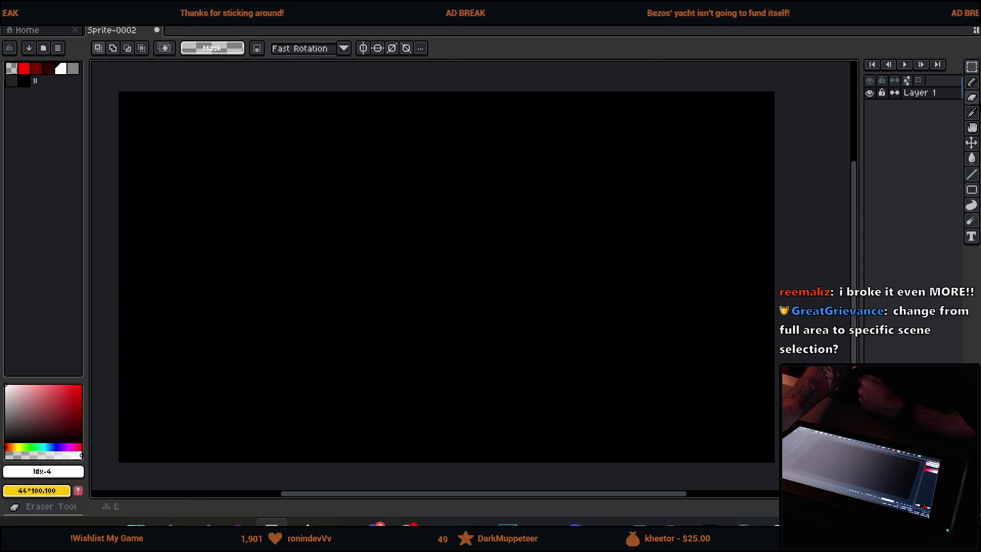
pyautogui.press('b')
pyautogui.moveTo(268, 240)
pyautogui.mouseDown()
pyautogui.moveTo(272, 278)
pyautogui.moveTo(542, 240)
pyautogui.mouseUp()
pyautogui.moveTo(563, 225)
pyautogui.mouseDown()
pyautogui.moveTo(580, 270)
pyautogui.moveTo(520, 353)
pyautogui.mouseUp()
pyautogui.moveTo(337, 308)
pyautogui.mouseDown()
pyautogui.moveTo(396, 298)
pyautogui.moveTo(583, 320)
pyautogui.moveTo(656, 353)
pyautogui.mouseUp()
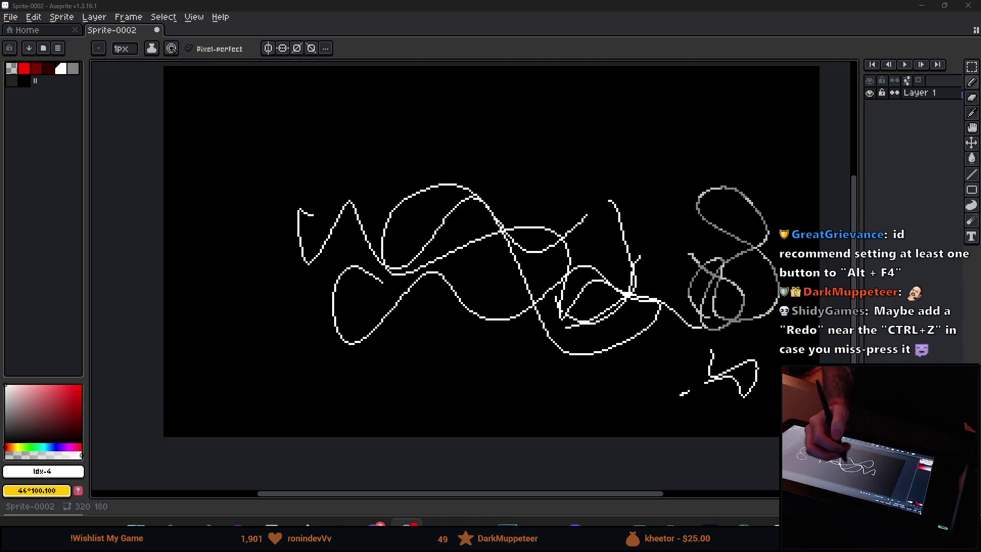
pyautogui.moveTo(370, 120); pyautogui.dragTo(425, 157)
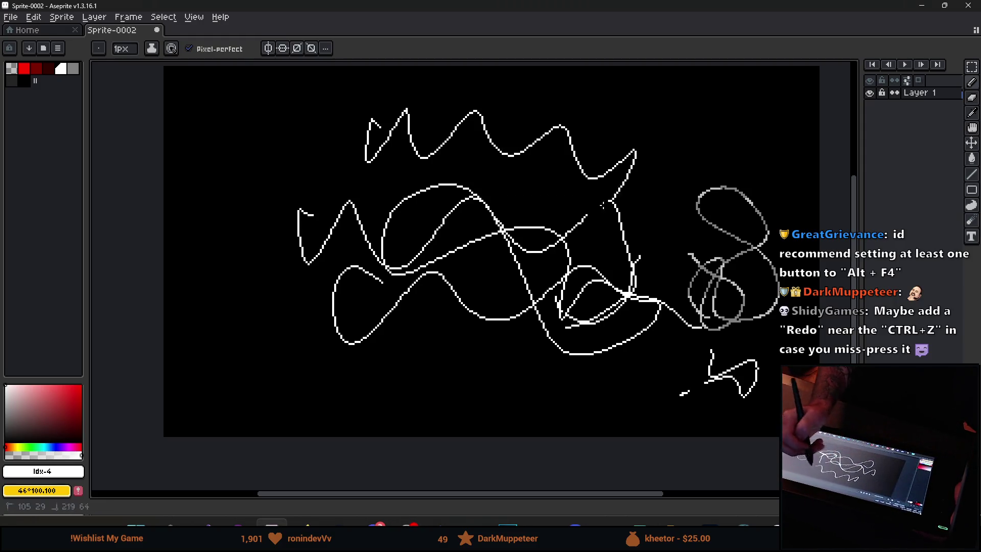
pyautogui.moveTo(611, 199); pyautogui.dragTo(510, 217)
pyautogui.hotkey('ctrl', 'z')
pyautogui.hotkey('ctrl', 'z')
pyautogui.hotkey('ctrl', 'z')
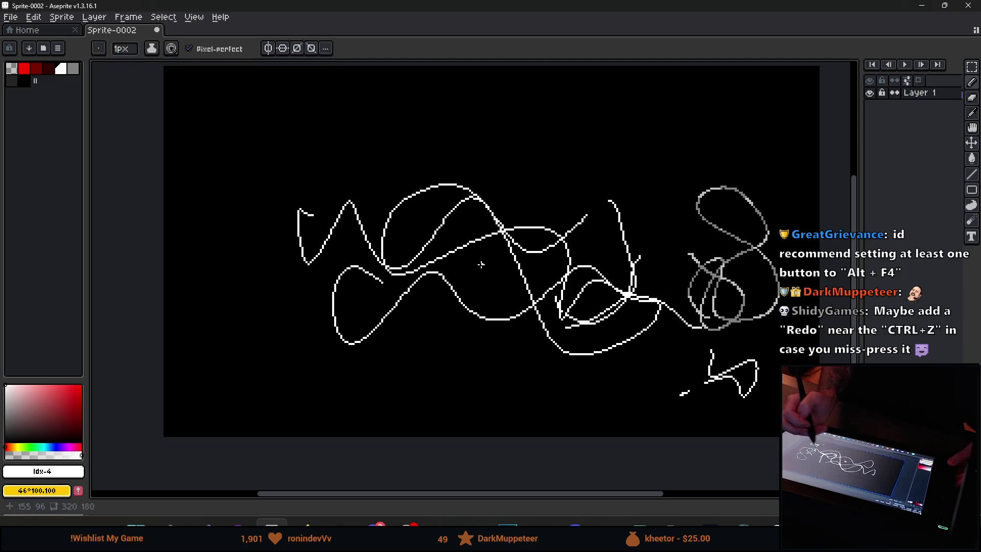
pyautogui.hotkey('ctrl', 'z')
pyautogui.hotkey('ctrl', 'z')
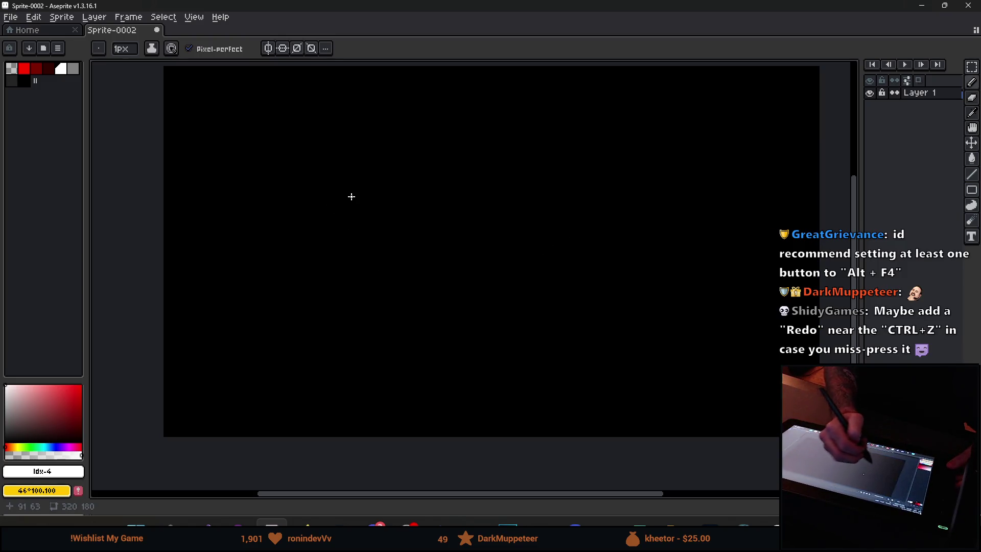
pyautogui.scroll(1, 409, 252)
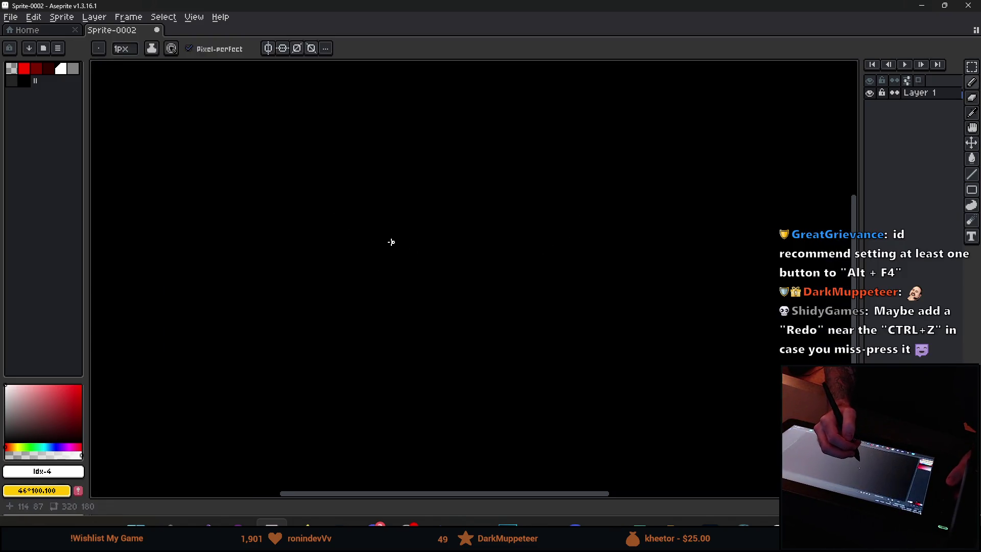
pyautogui.scroll(-4, 390, 241)
pyautogui.scroll(2, 391, 241)
pyautogui.scroll(2, 391, 241)
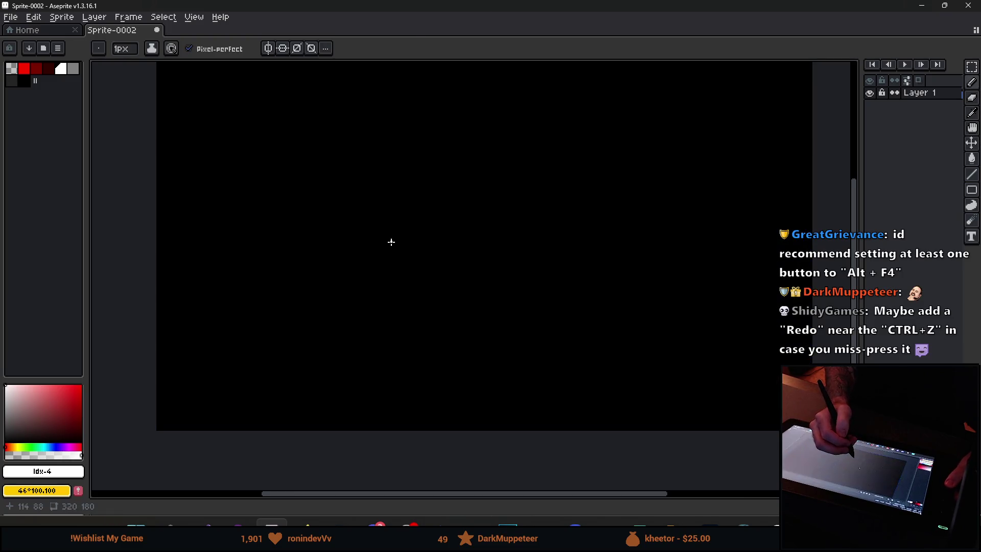
pyautogui.scroll(-2, 397, 248)
pyautogui.scroll(1, 391, 241)
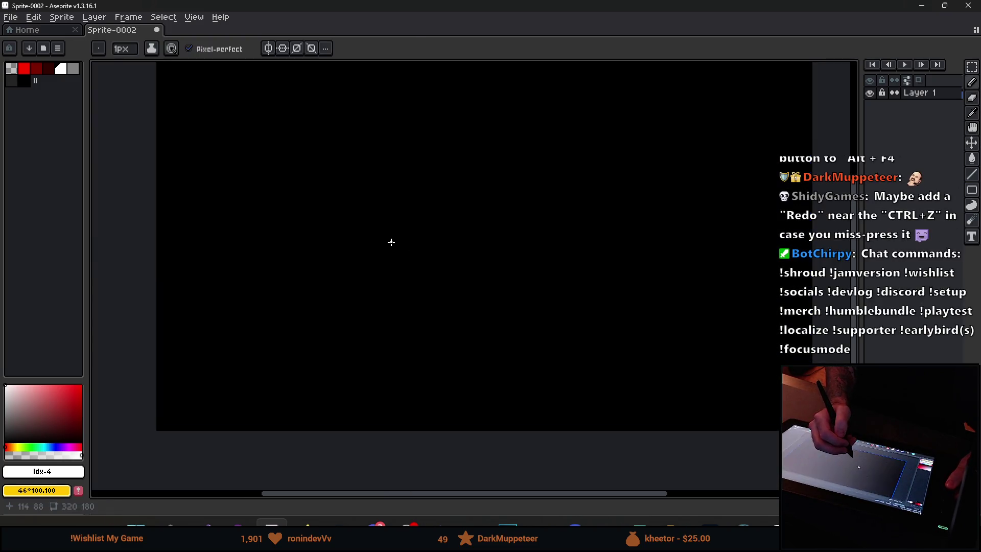
pyautogui.scroll(1, 440, 263)
pyautogui.scroll(-1, 437, 260)
pyautogui.scroll(-1, 439, 261)
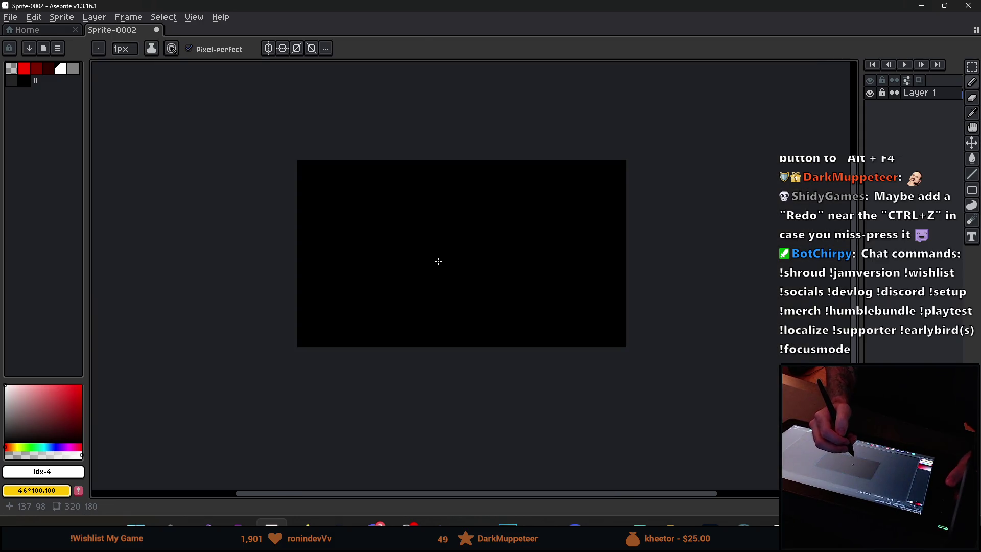
pyautogui.scroll(1, 438, 261)
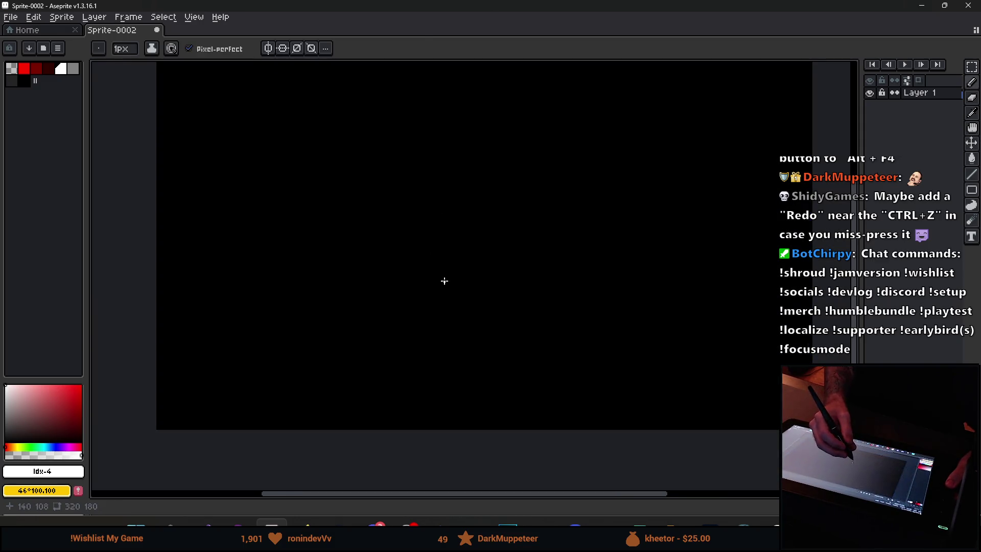
pyautogui.moveTo(444, 281); pyautogui.dragTo(427, 306)
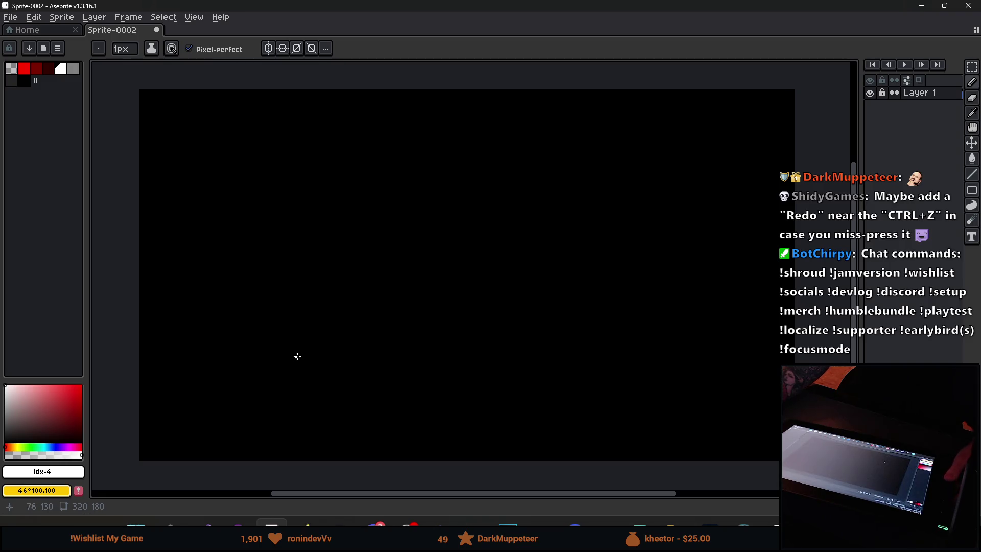
pyautogui.moveTo(326, 350); pyautogui.dragTo(343, 346)
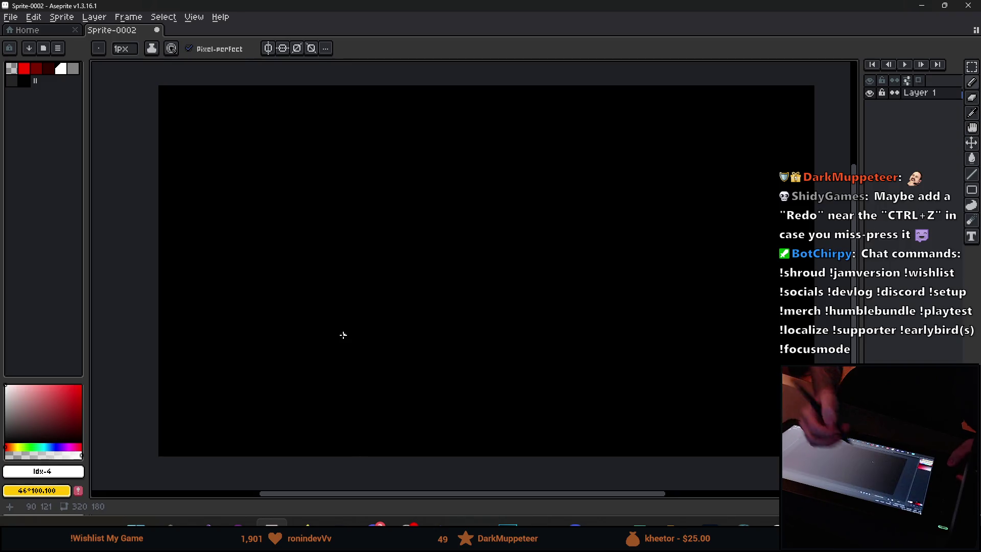
pyautogui.moveTo(366, 218); pyautogui.dragTo(540, 274)
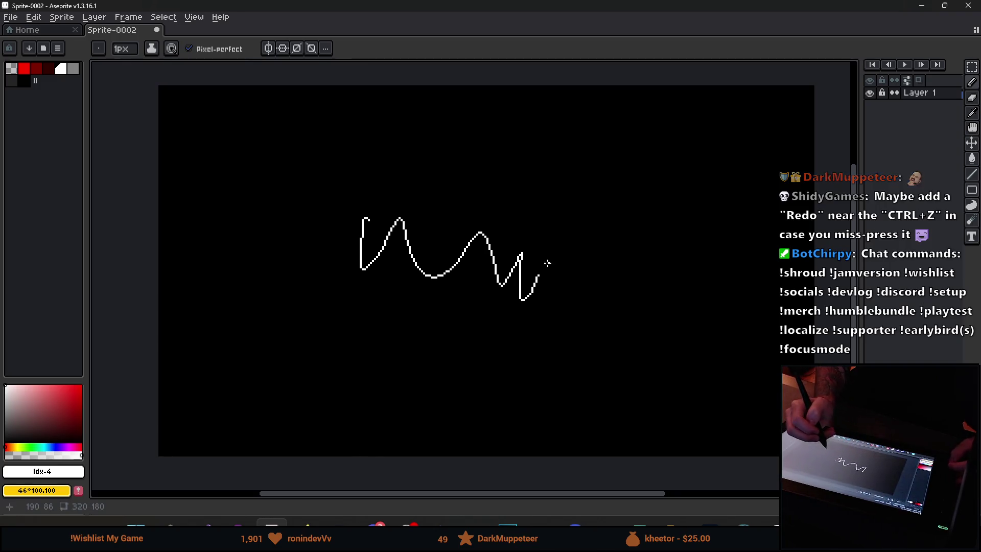
pyautogui.hotkey('ctrl', 'z')
pyautogui.click(471, 343)
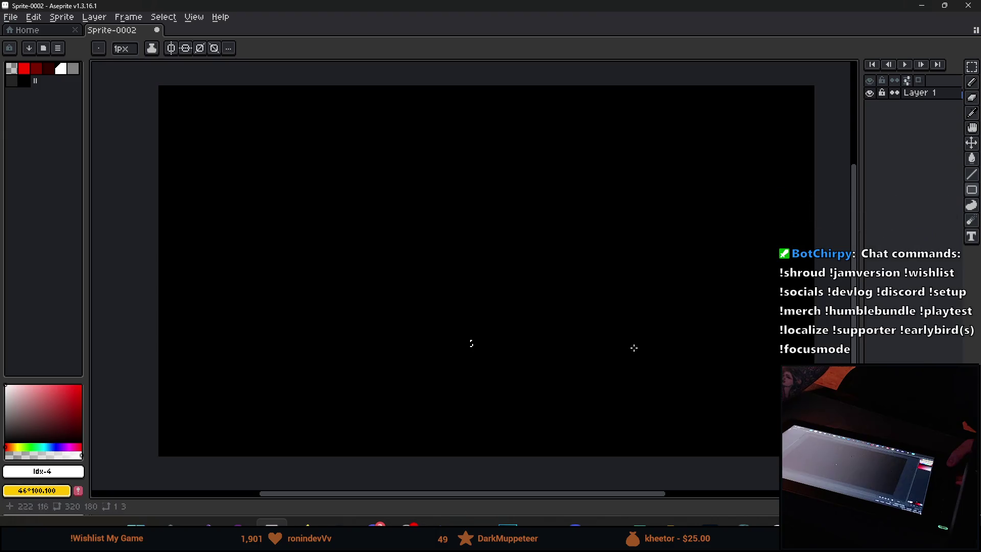
pyautogui.press('m')
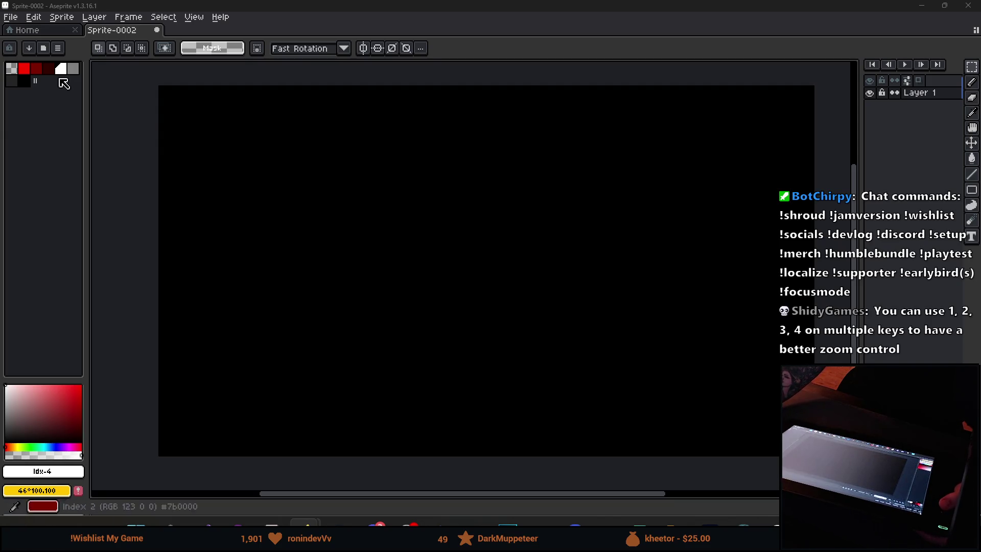
# Find the apollo preset among the palette presets and load it as the sprite palette.
pyautogui.click(43, 50)
pyautogui.click(107, 97)
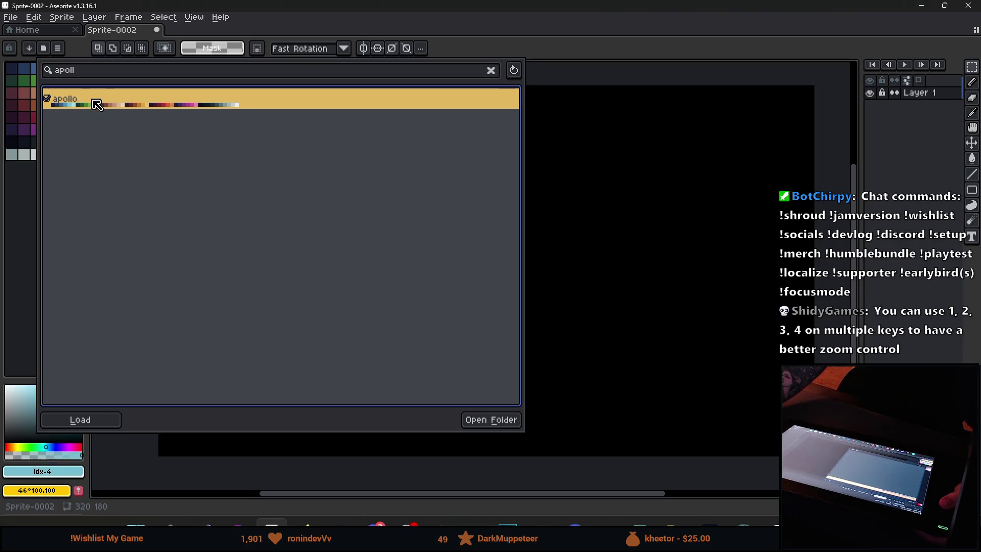
pyautogui.click(33, 203)
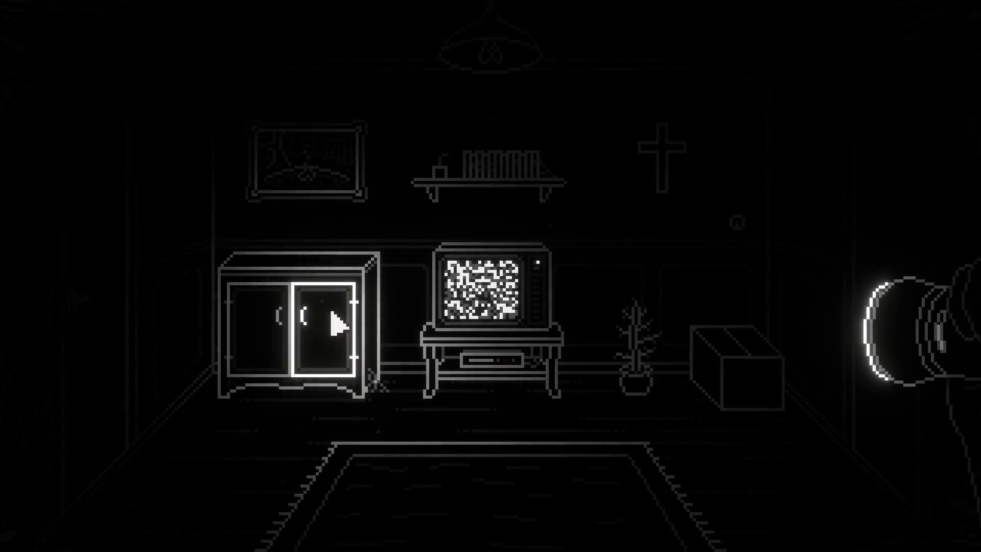
# Open the cabinet's right and left doors and the cardboard box, then inspect the static-filled TV.
pyautogui.click(337, 320)
pyautogui.click(274, 341)
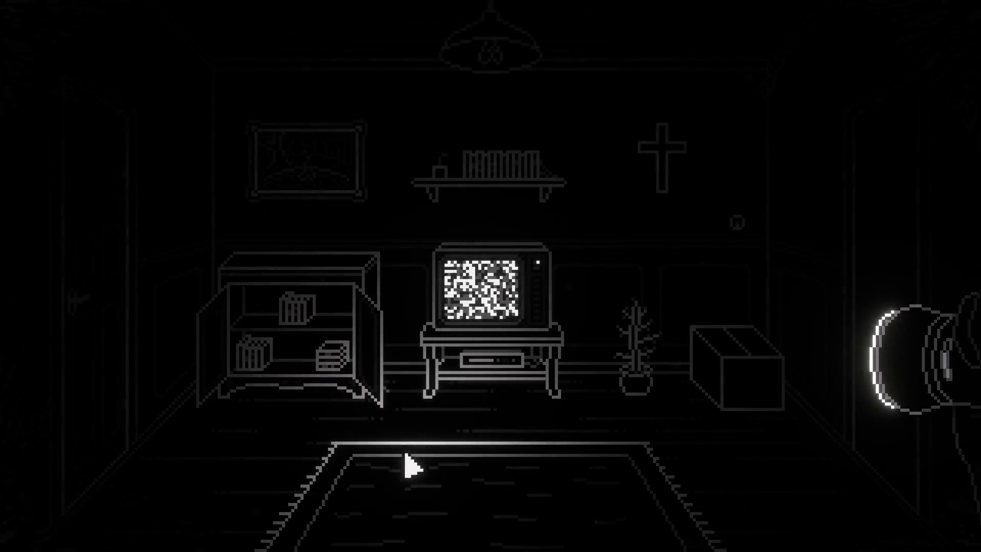
pyautogui.click(717, 378)
pyautogui.click(534, 235)
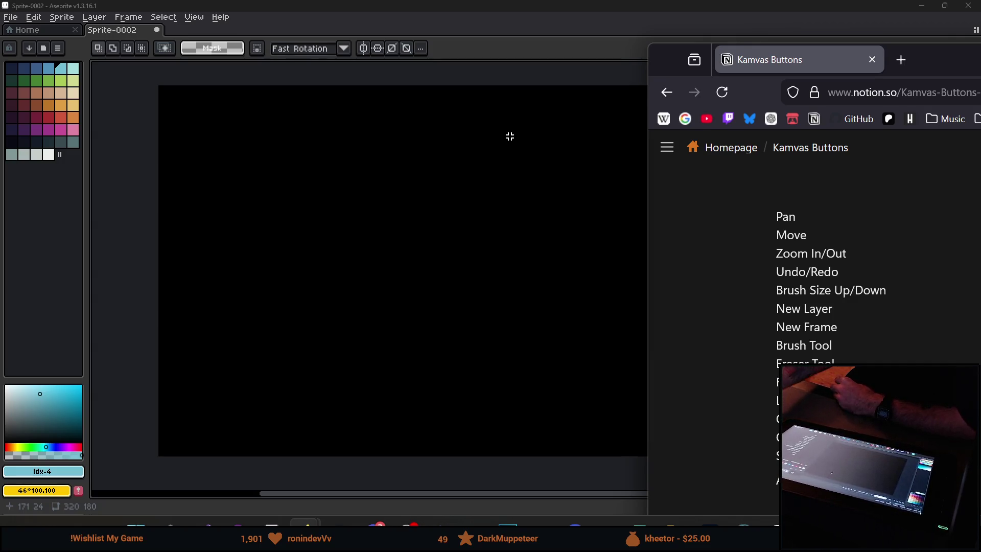
# Move the Kamvas Buttons Notion window up and left to reveal more button functions.
pyautogui.moveTo(935, 66); pyautogui.dragTo(805, 32)
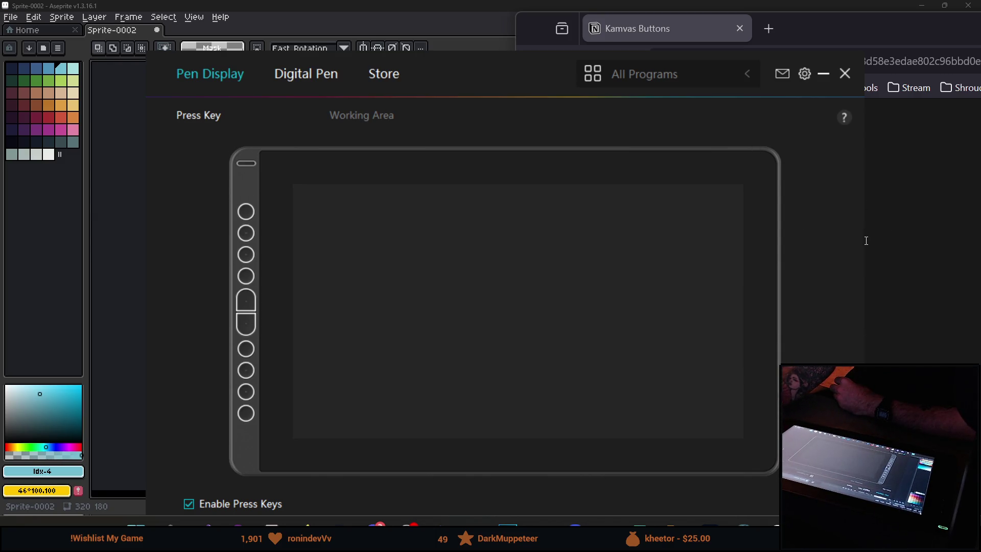
# Arrange the pen display settings and Kamvas Buttons windows side by side.
pyautogui.moveTo(455, 75); pyautogui.dragTo(359, 74)
pyautogui.click(845, 35)
pyautogui.moveTo(845, 35); pyautogui.dragTo(915, 29)
pyautogui.click(429, 63)
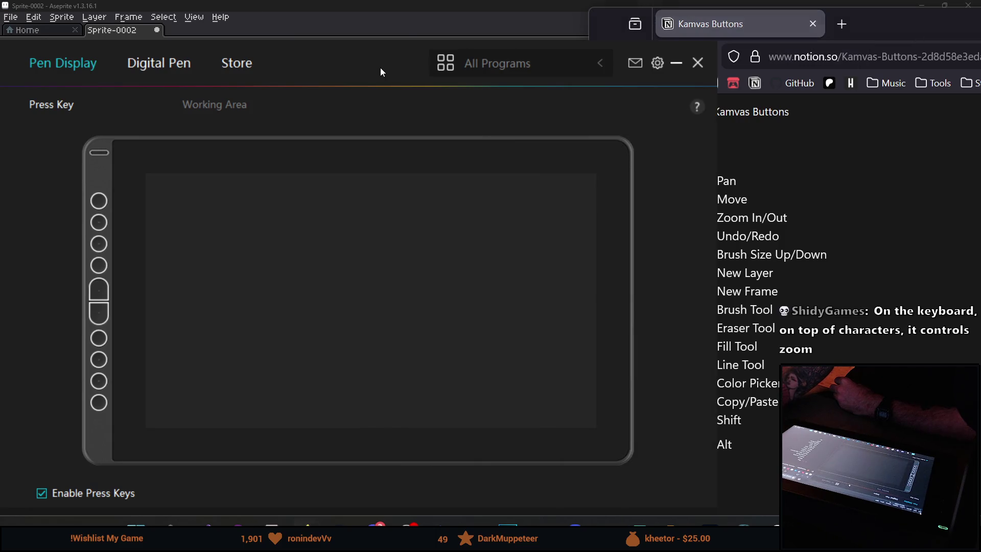
pyautogui.moveTo(381, 51)
pyautogui.mouseDown()
pyautogui.moveTo(352, 53)
pyautogui.moveTo(327, 39)
pyautogui.mouseUp()
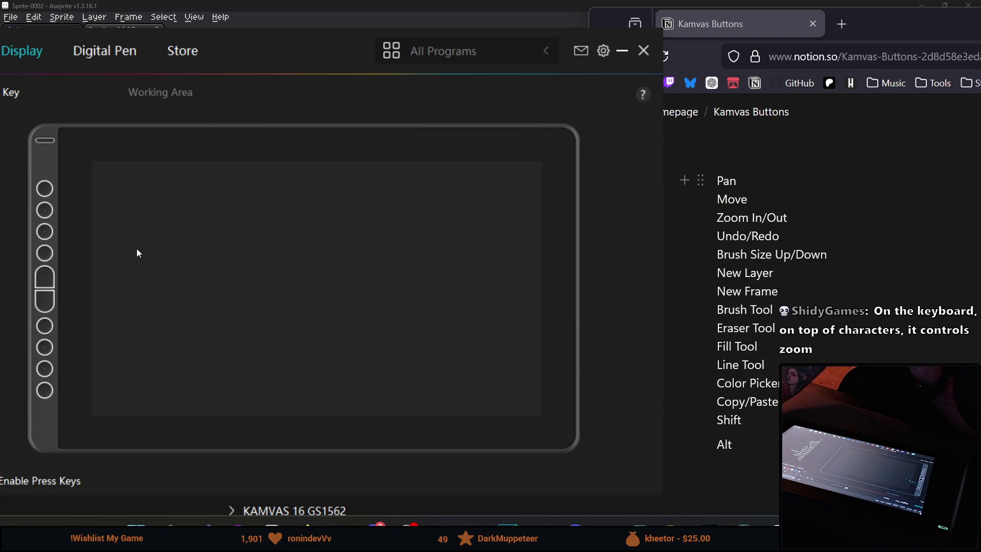
# Reassign the 9th express key from Space to Ctrl+Y and return to Aseprite.
pyautogui.click(46, 370)
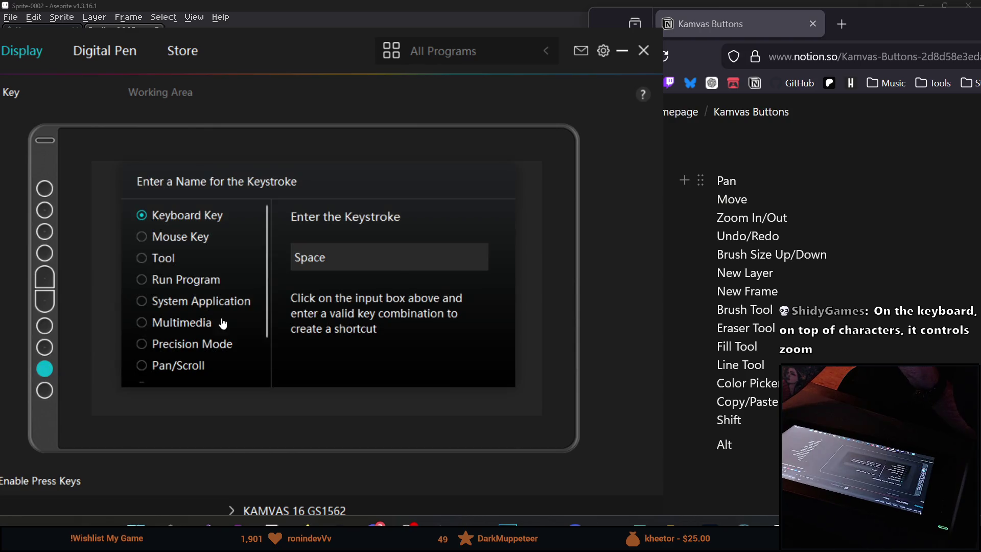
pyautogui.click(480, 257)
pyautogui.click(415, 257)
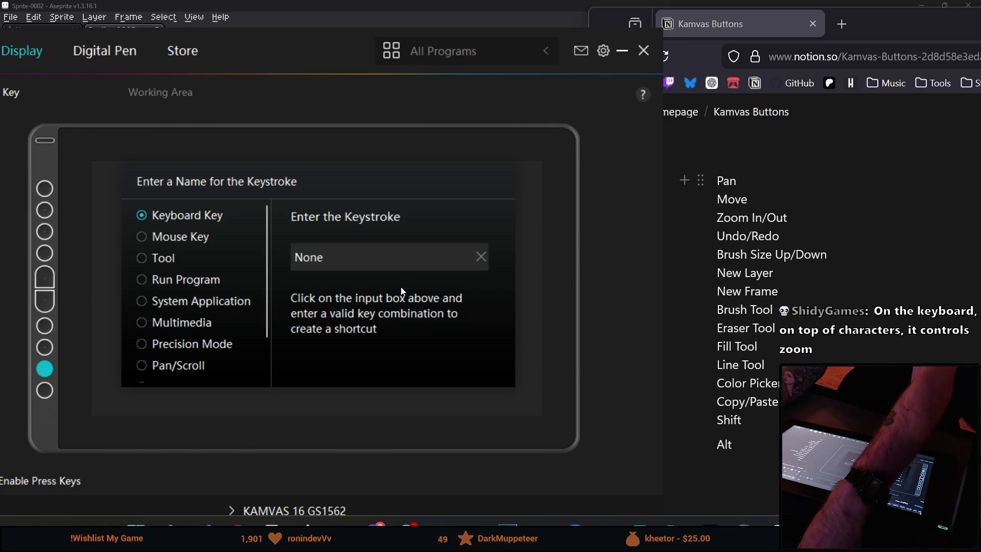
pyautogui.press('ctrl')
pyautogui.hotkey('ctrl', 'y')
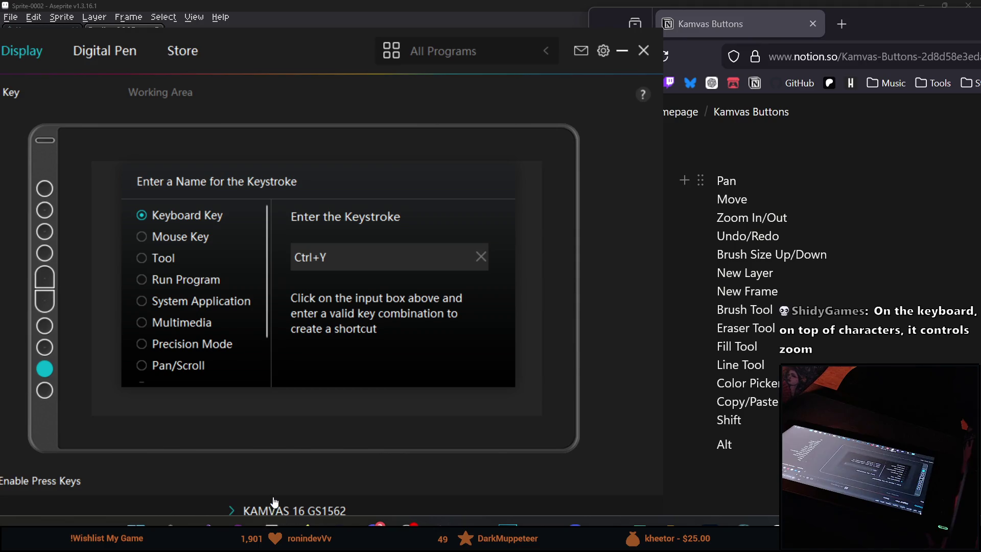
pyautogui.hotkey('alt', 'Tab')
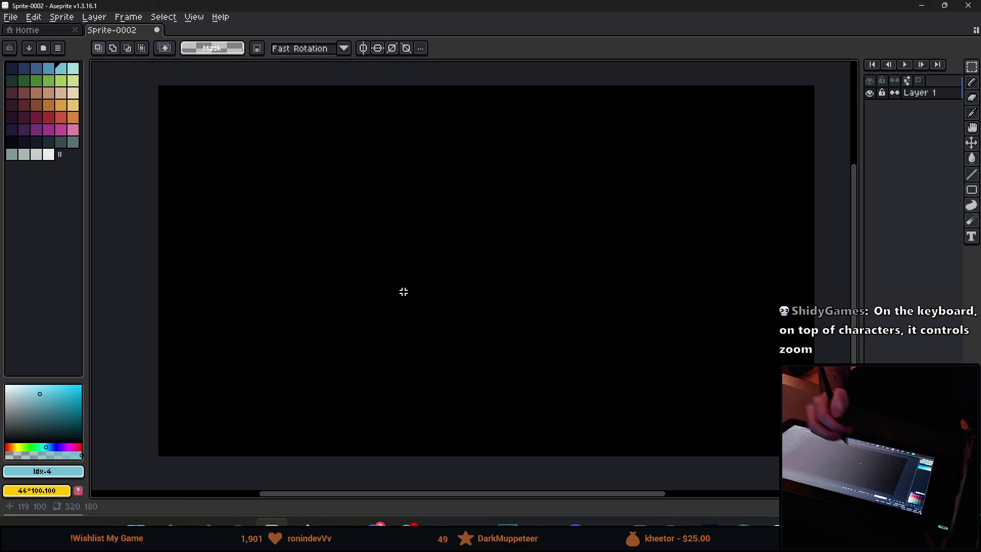
# With the Pencil, draw a light-blue test squiggle, undo it, and glance at the Edit menu.
pyautogui.click(972, 83)
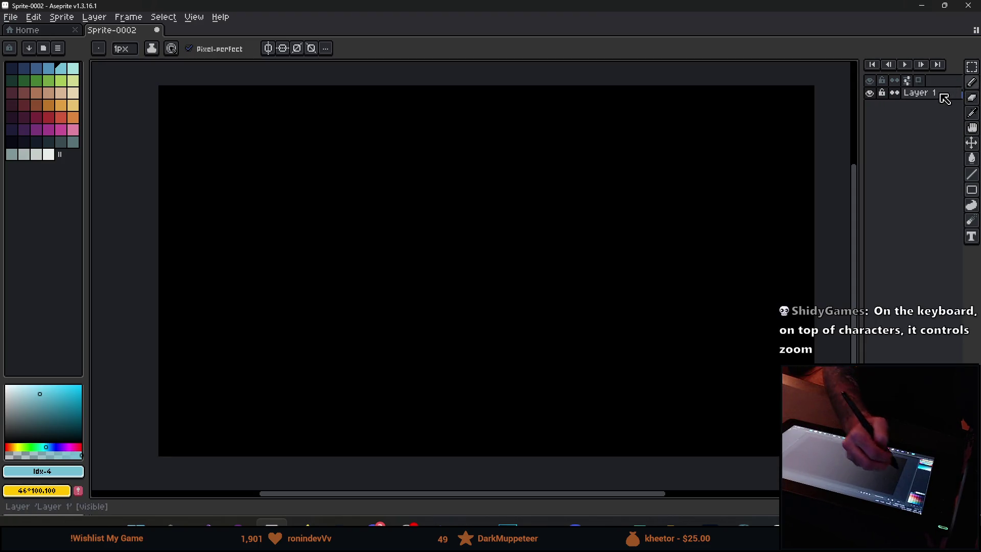
pyautogui.moveTo(329, 212); pyautogui.dragTo(465, 264)
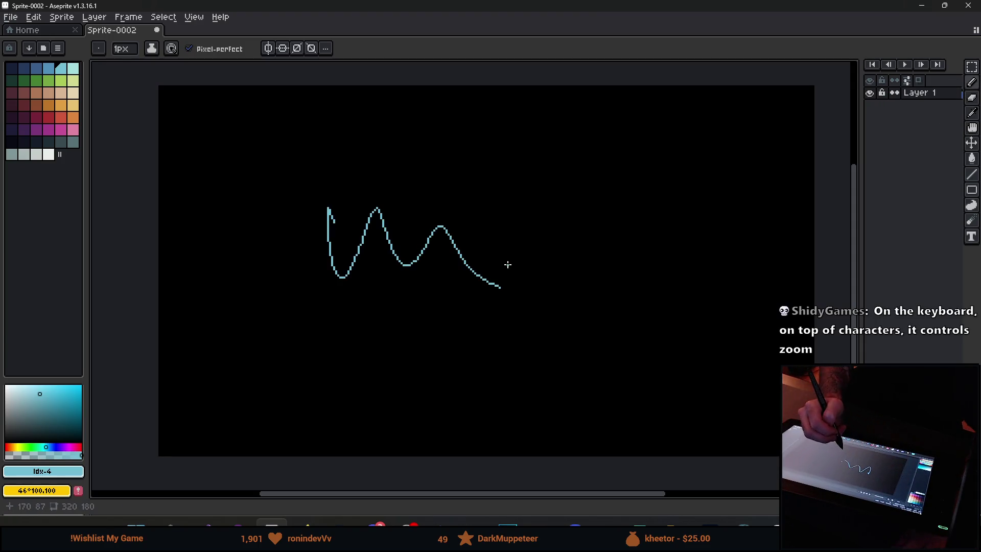
pyautogui.hotkey('ctrl', 'z')
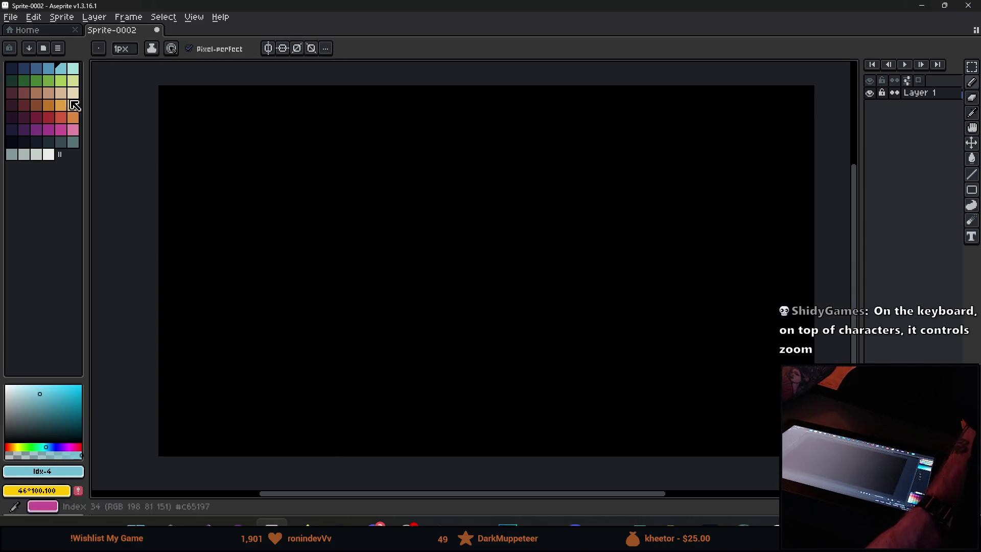
pyautogui.click(40, 19)
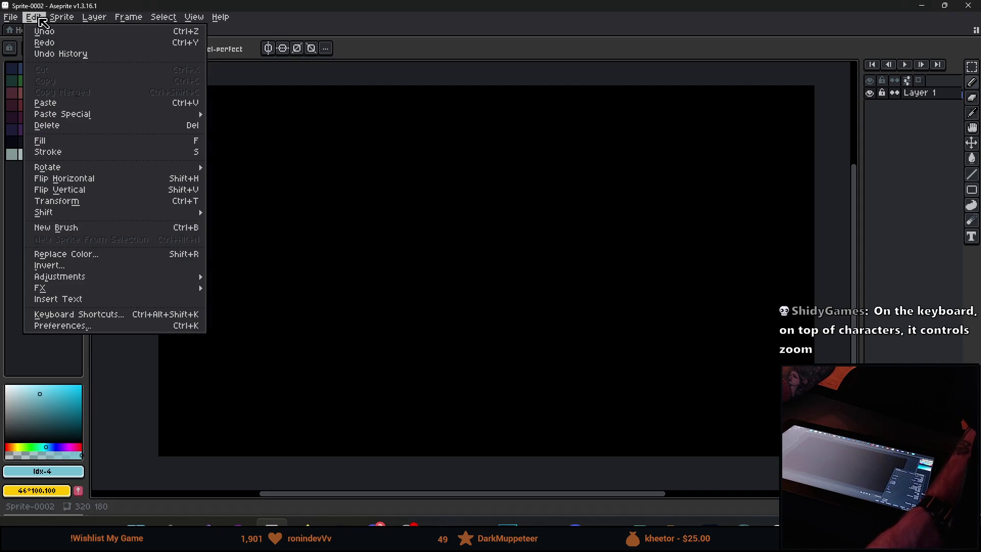
pyautogui.click(43, 20)
# Draw a wavy cyan stroke across the canvas centre, undo the extra loop, then return to the driver.
pyautogui.click(381, 226)
pyautogui.moveTo(372, 213)
pyautogui.mouseDown()
pyautogui.moveTo(376, 240)
pyautogui.moveTo(526, 245)
pyautogui.moveTo(566, 280)
pyautogui.mouseUp()
pyautogui.press('v')
pyautogui.press('b')
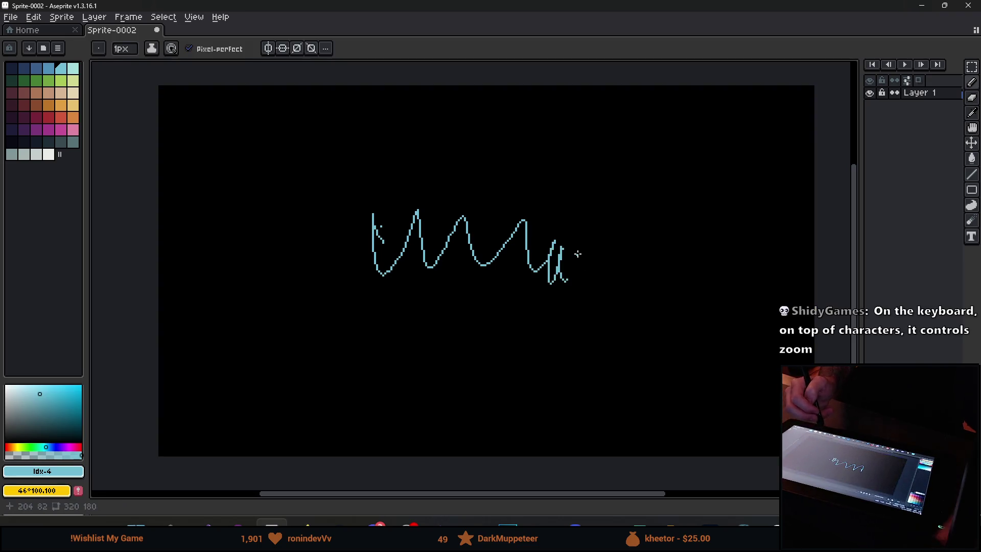
pyautogui.moveTo(462, 285)
pyautogui.mouseDown()
pyautogui.moveTo(458, 312)
pyautogui.moveTo(563, 297)
pyautogui.mouseUp()
pyautogui.press('space')
pyautogui.hotkey('ctrl', 'z')
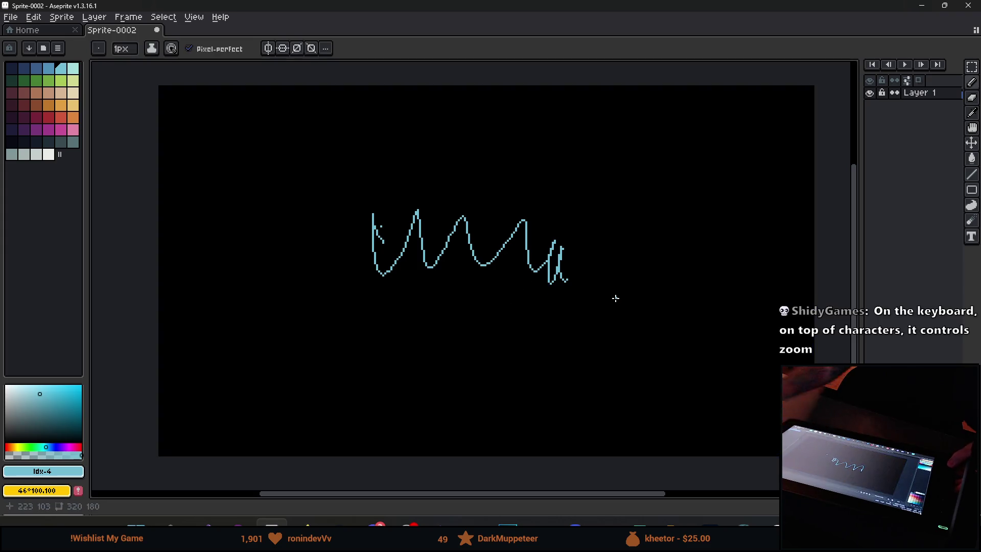
pyautogui.hotkey('alt', 'Tab')
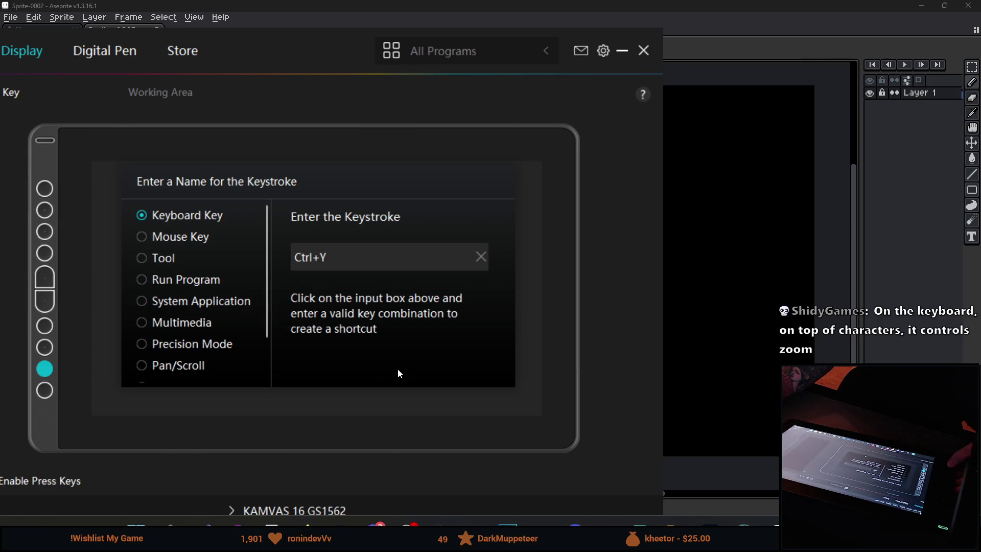
# Compare the 10th express key's Ctrl+Z with the 9th key's redo, then return to Aseprite.
pyautogui.click(44, 390)
pyautogui.click(45, 368)
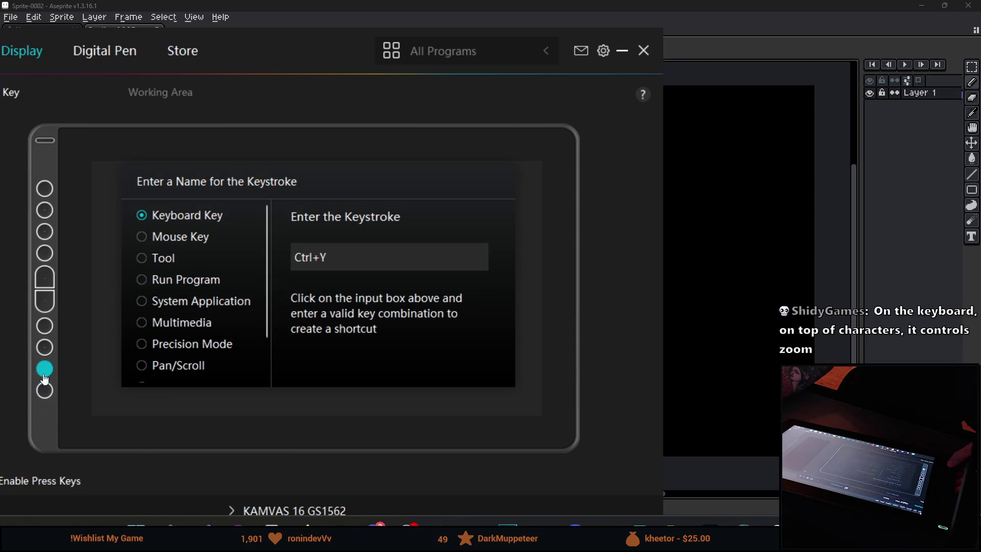
pyautogui.click(864, 156)
# Test the undo and redo express keys by repeatedly removing and restoring the wavy stroke.
pyautogui.hotkey('ctrl', 'z')
pyautogui.hotkey('ctrl', 'y')
pyautogui.hotkey('ctrl', 'z')
pyautogui.hotkey('ctrl', 'y')
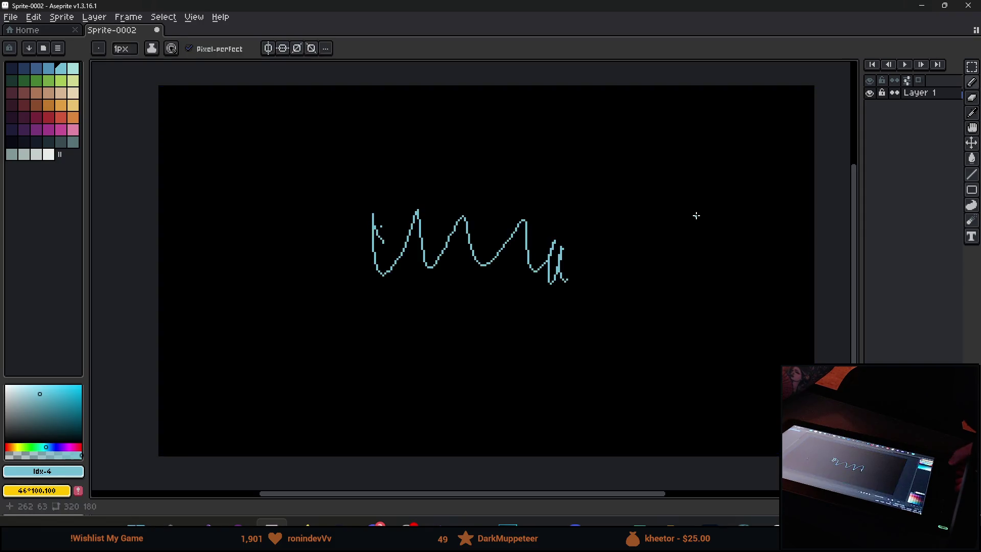
pyautogui.hotkey('ctrl', 'z')
pyautogui.hotkey('ctrl', 'y')
pyautogui.hotkey('ctrl', 'z')
# Restore the wavy stroke with Ctrl+Y and pan the view slightly up and left.
pyautogui.hotkey('ctrl', 'y')
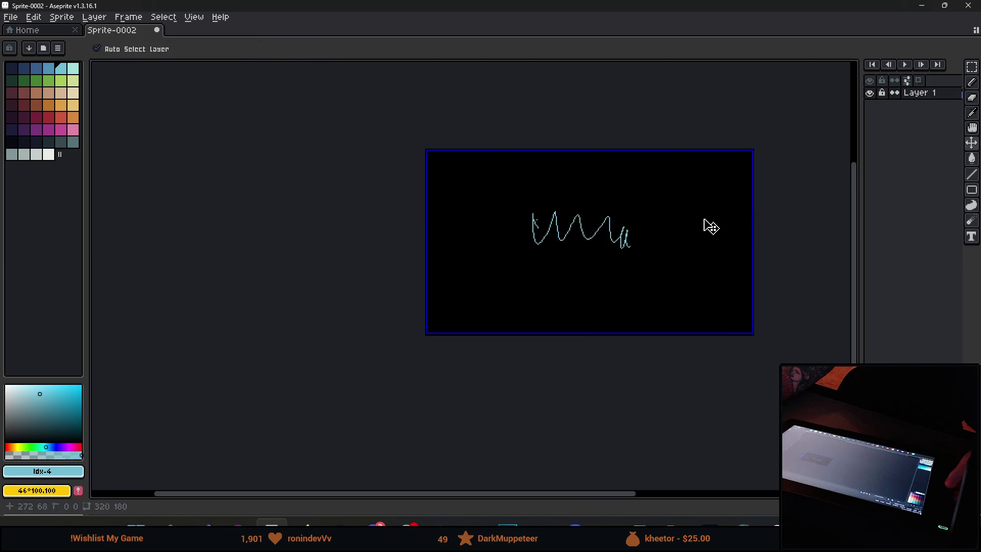
pyautogui.moveTo(542, 246); pyautogui.dragTo(530, 239)
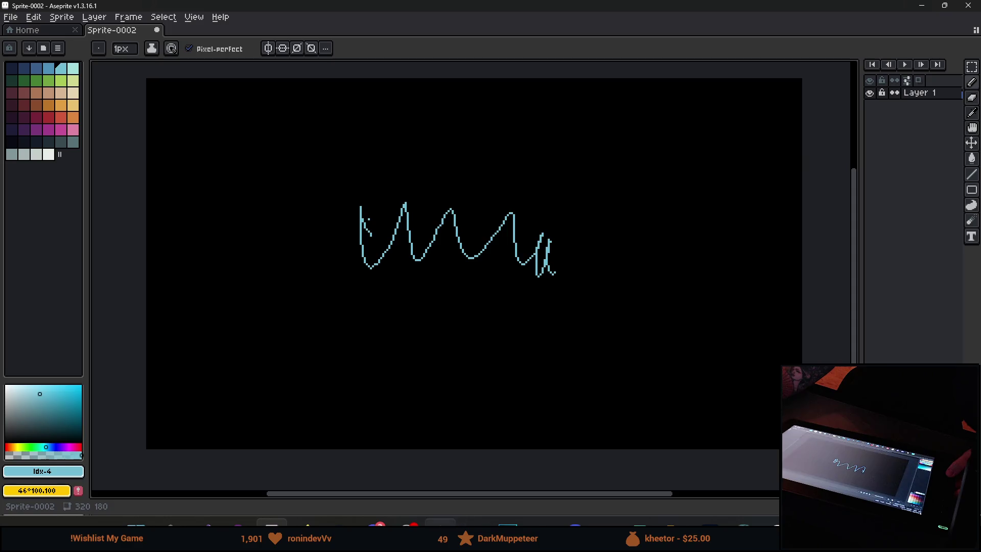
pyautogui.moveTo(340, 524)
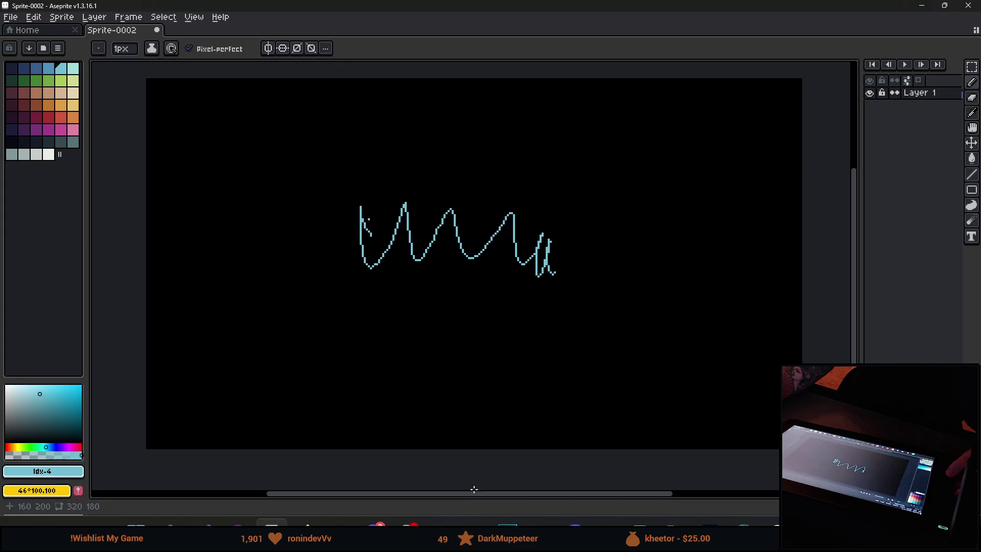
# Bring up the driver and the Kamvas Buttons page, then check the F6 and E express keys.
pyautogui.click(743, 522)
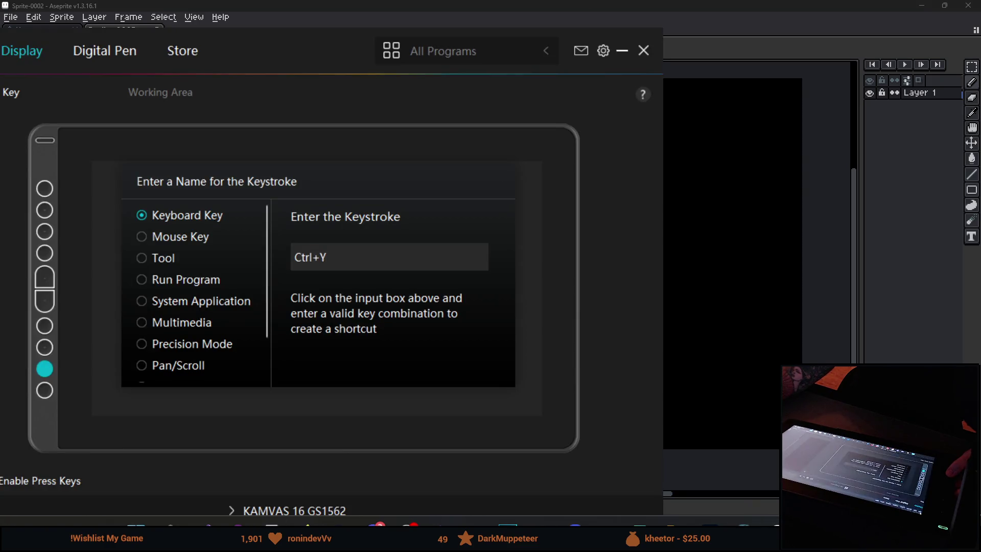
pyautogui.moveTo(313, 522)
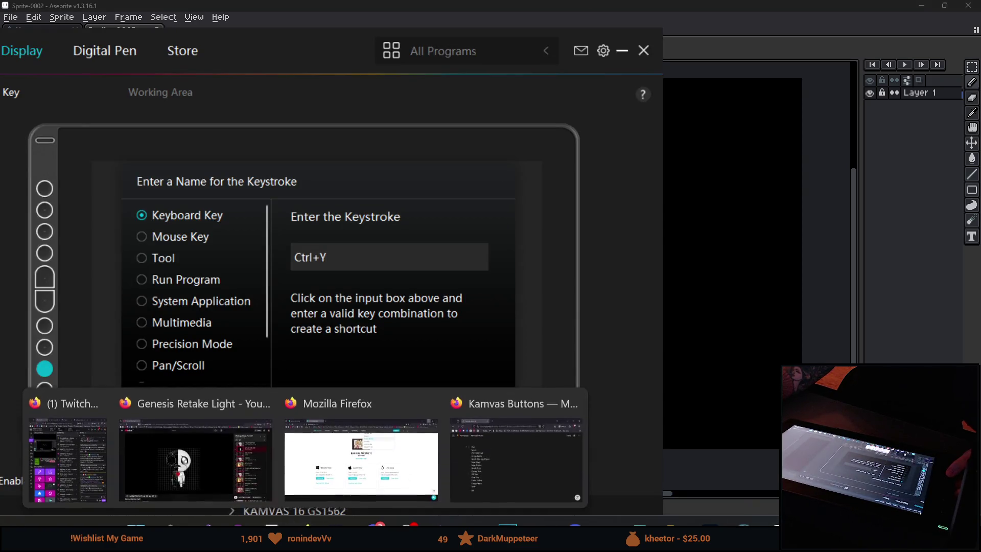
pyautogui.click(514, 473)
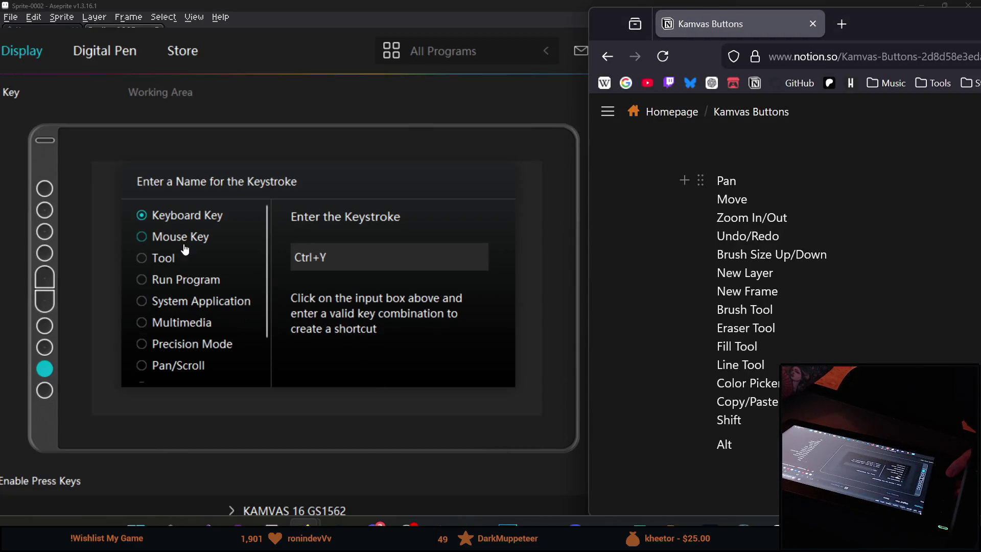
pyautogui.click(45, 349)
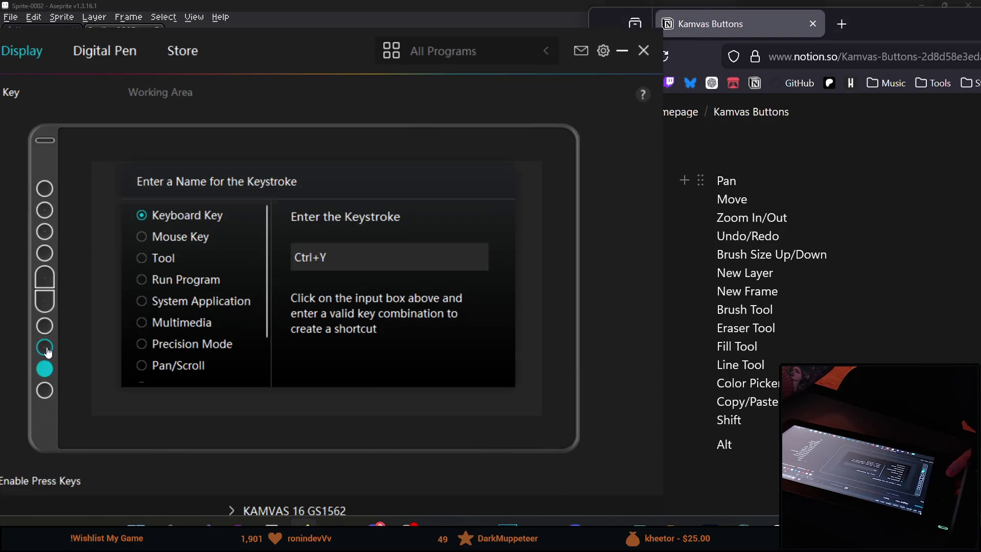
pyautogui.click(47, 328)
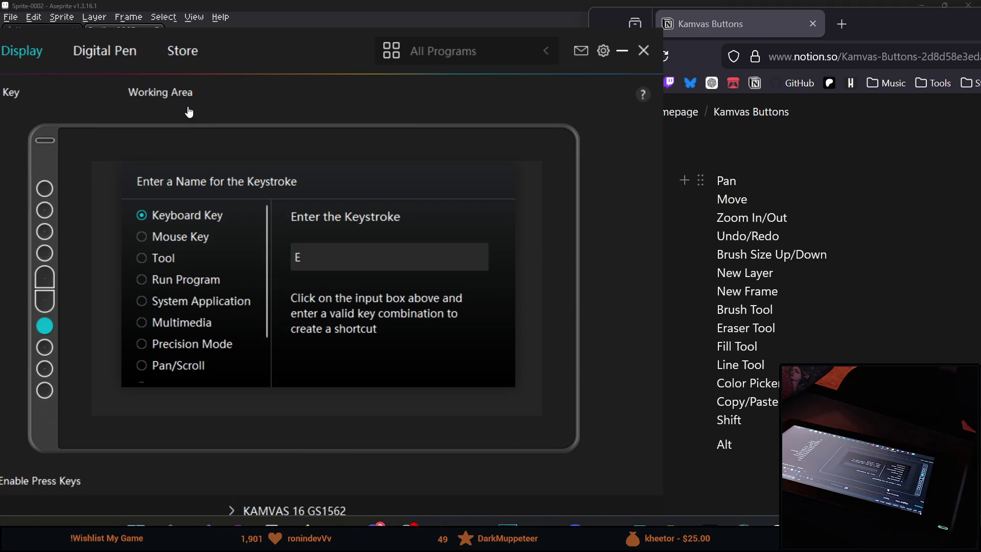
# Inspect the Ctrl+= zoom-in and Ctrl+- zoom-out keys, clearing zoom-out for a mouse-button action.
pyautogui.click(48, 275)
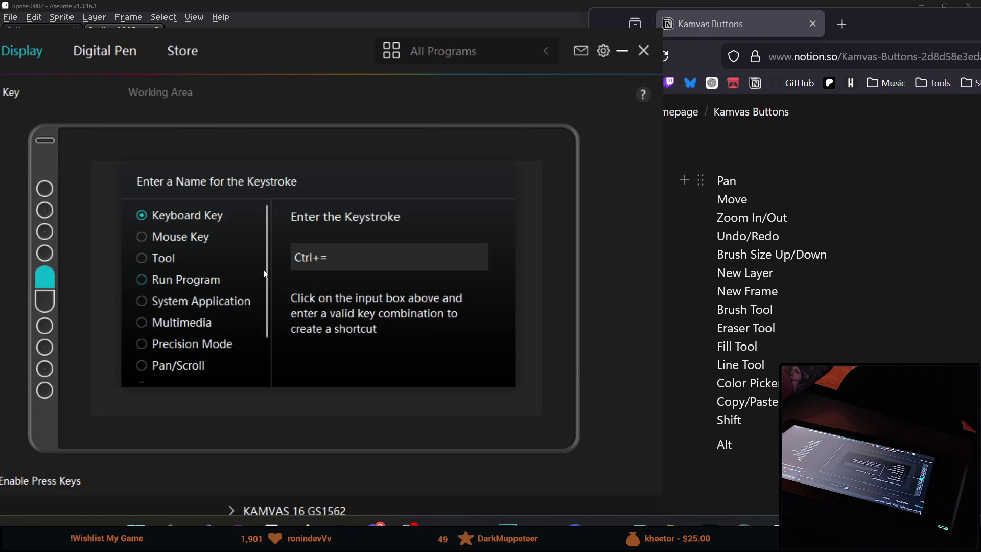
pyautogui.click(409, 265)
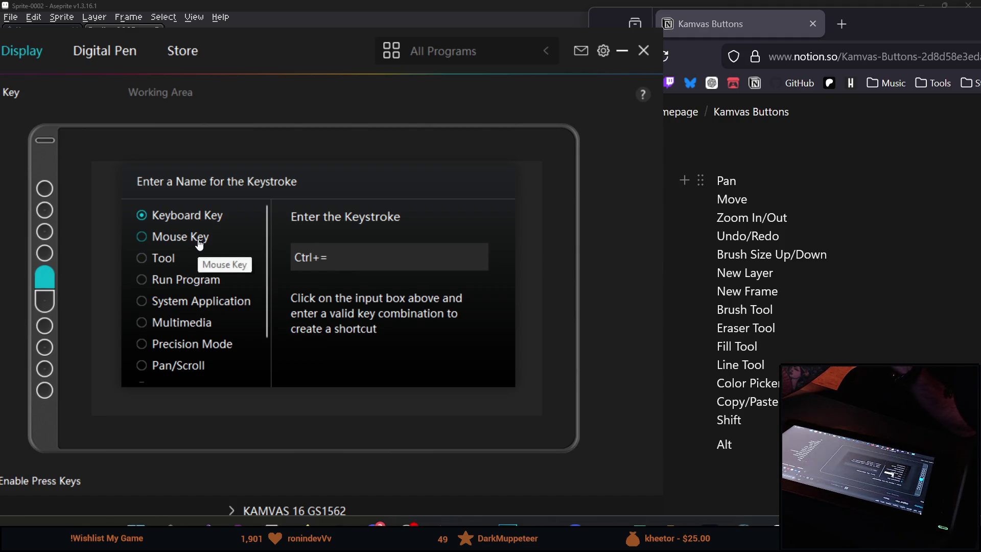
pyautogui.click(49, 285)
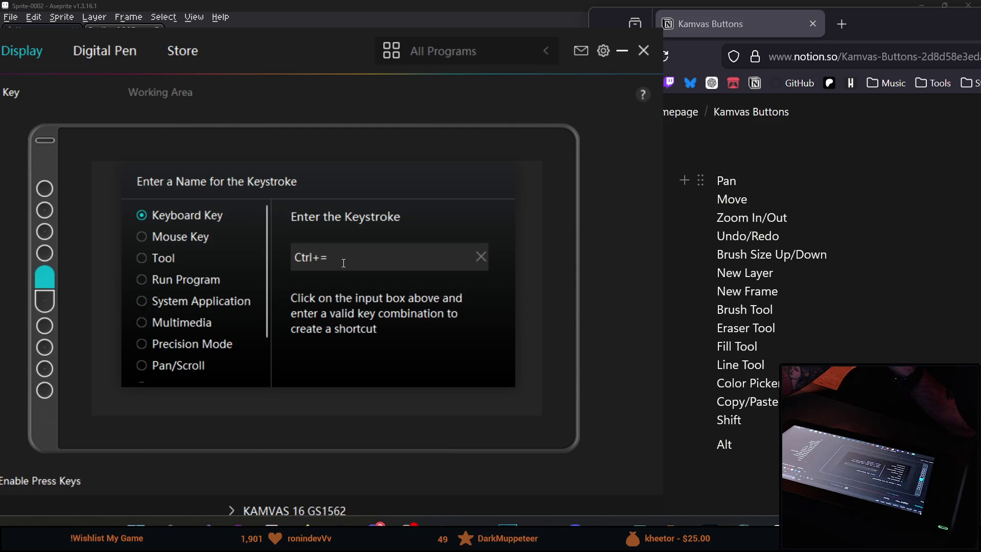
pyautogui.click(52, 299)
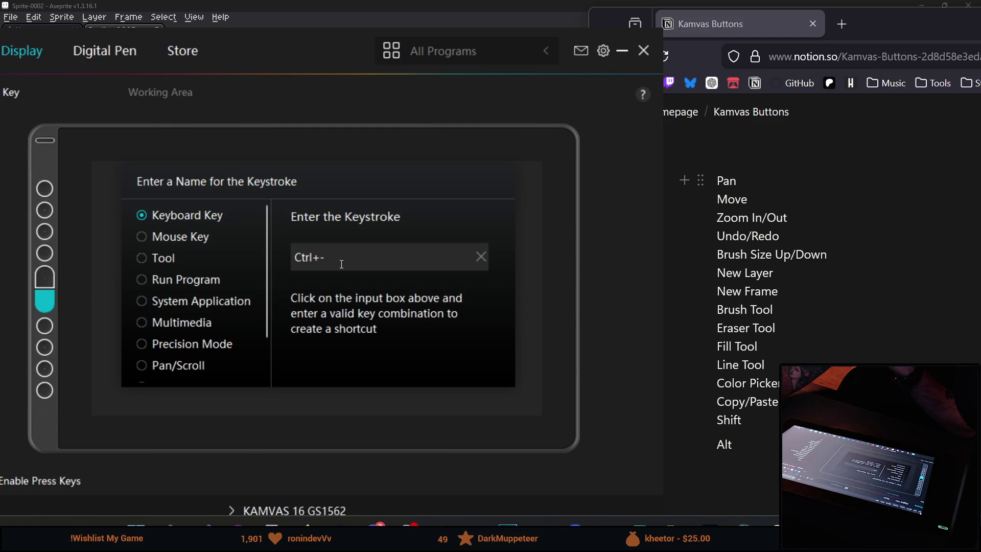
pyautogui.click(480, 258)
pyautogui.click(161, 247)
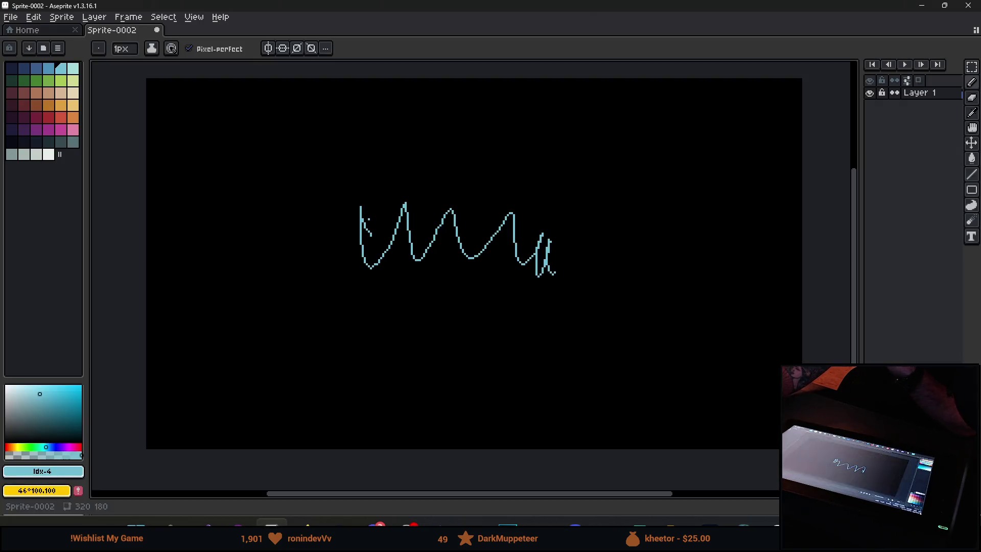
pyautogui.scroll(-4, 442, 280)
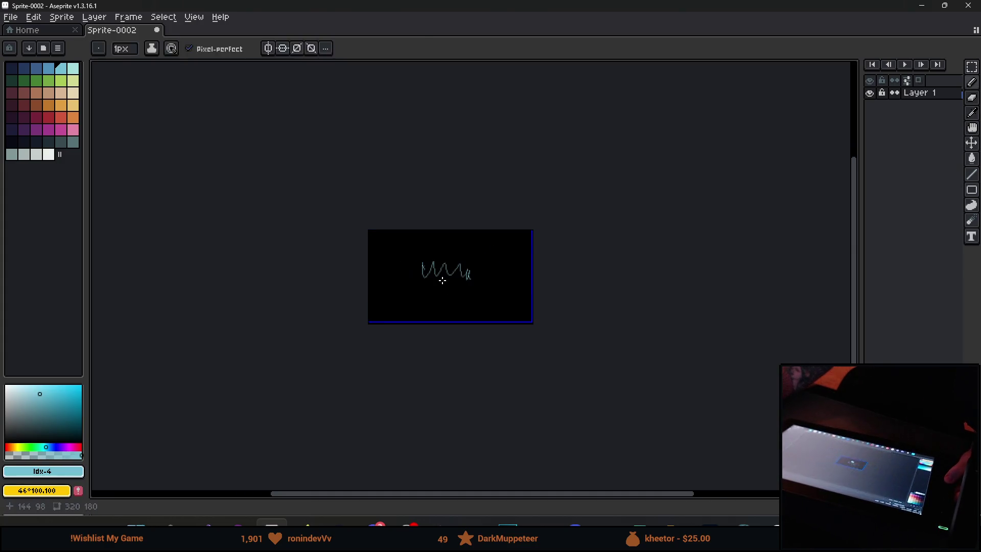
pyautogui.scroll(4, 442, 280)
pyautogui.scroll(-3, 442, 280)
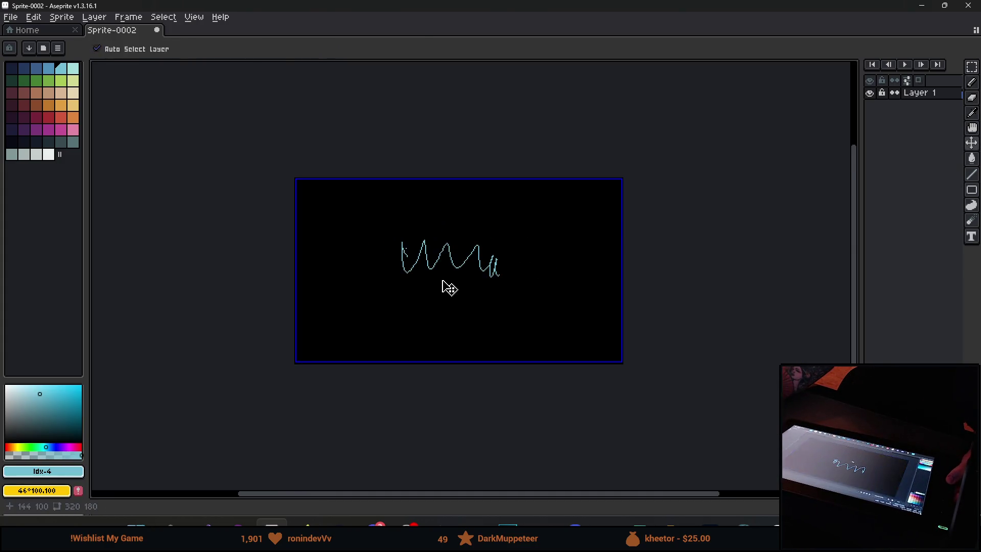
pyautogui.scroll(4, 442, 281)
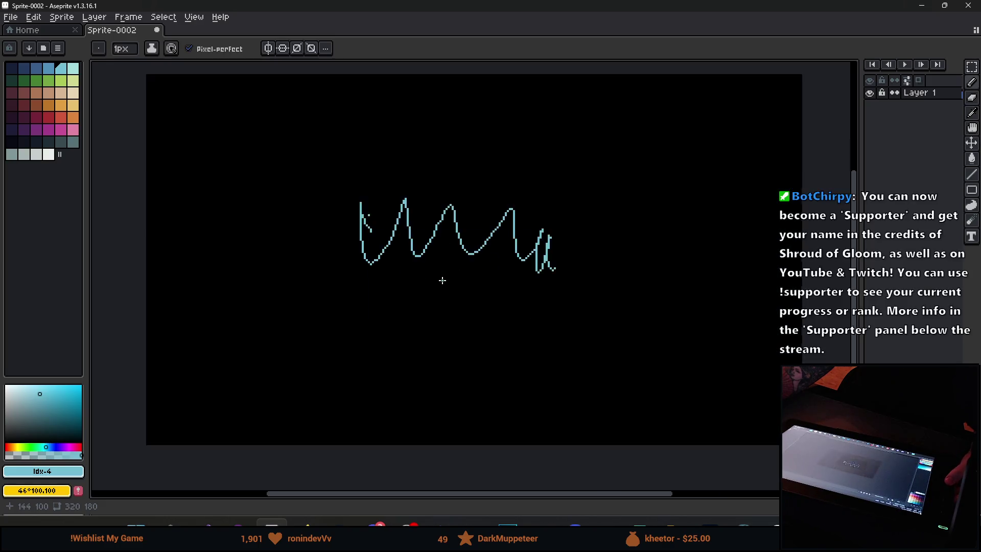
pyautogui.scroll(-3, 443, 280)
pyautogui.scroll(3, 442, 280)
pyautogui.scroll(-1, 442, 281)
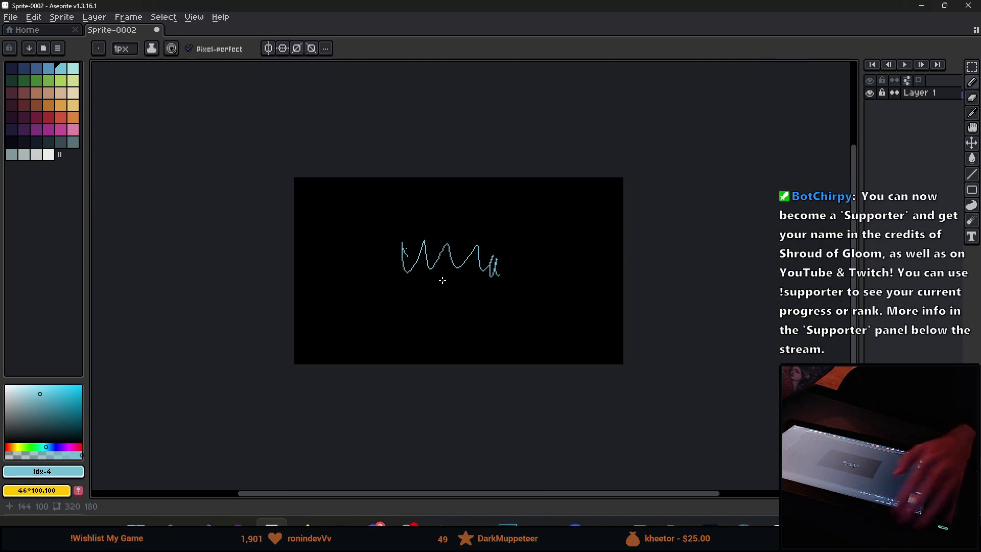
pyautogui.scroll(2, 443, 280)
pyautogui.scroll(-2, 442, 280)
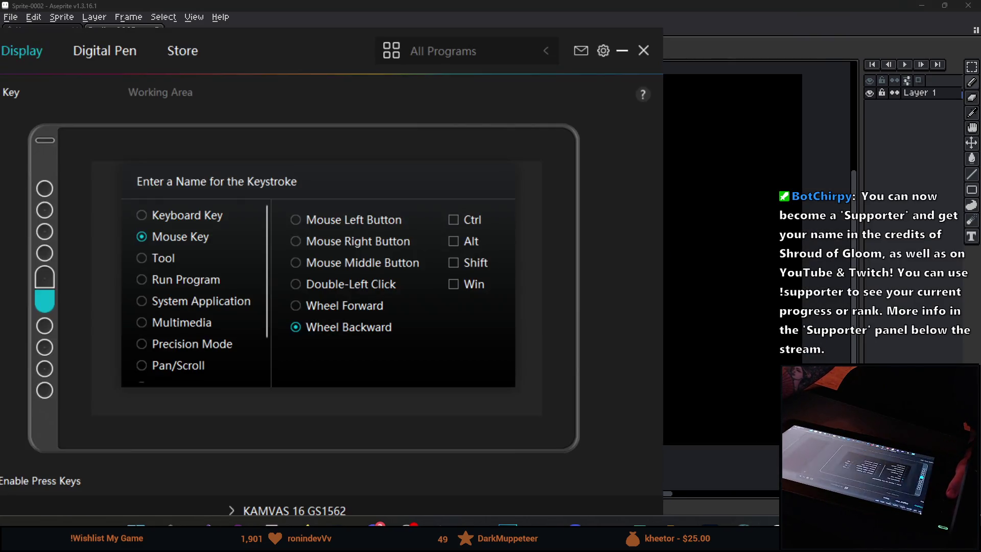
# Review the pen buttons' keyboard and wheel settings, keeping the pen button on a mouse action.
pyautogui.click(141, 215)
pyautogui.click(169, 238)
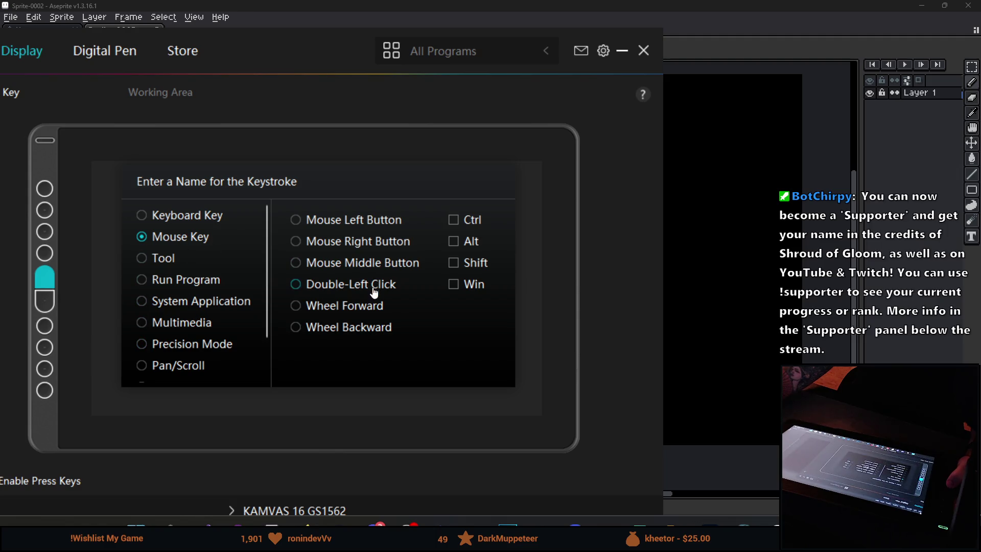
pyautogui.click(44, 305)
pyautogui.click(49, 280)
# Inspect the lower express keys and switch one from pan/scroll to a Mouse Key action.
pyautogui.click(44, 348)
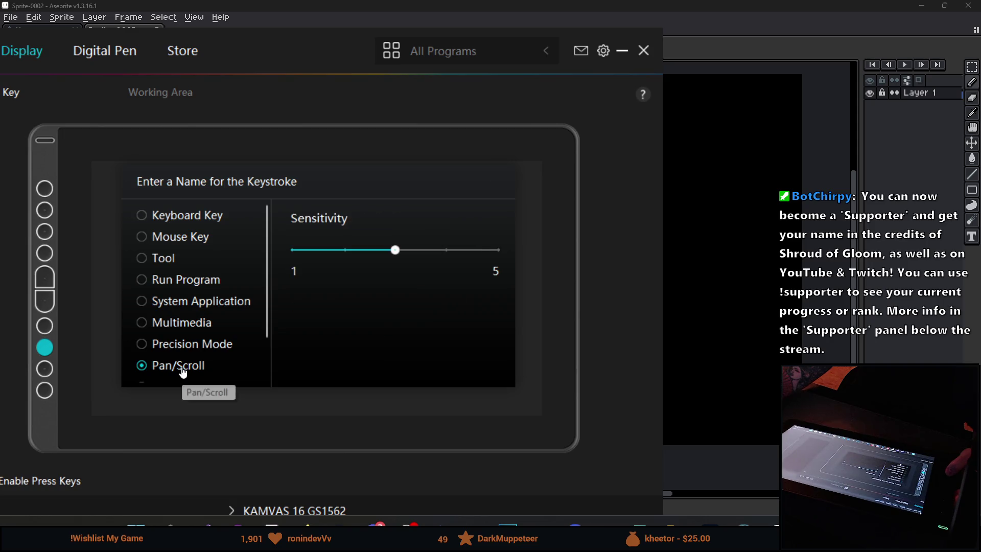
pyautogui.scroll(-1, 174, 338)
pyautogui.scroll(-1, 193, 333)
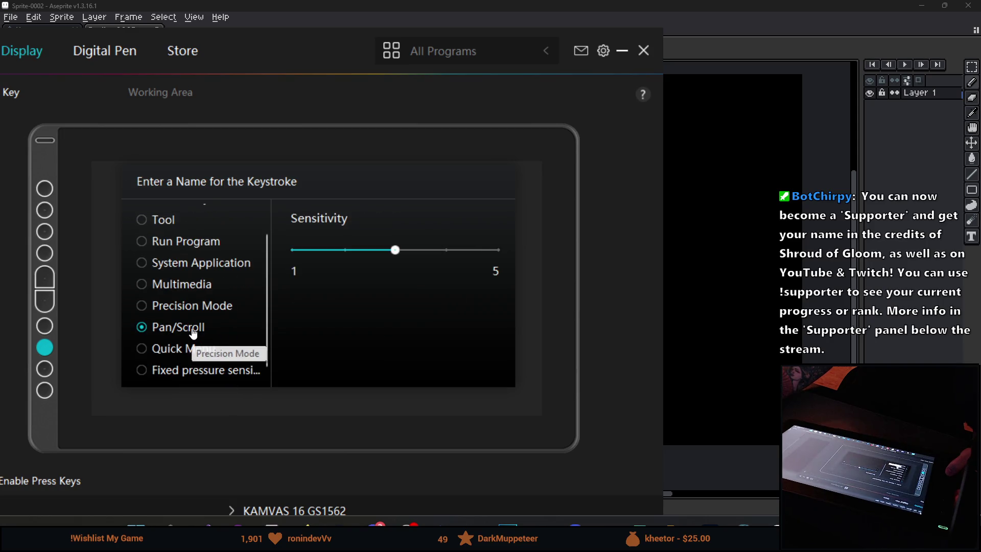
pyautogui.scroll(-1, 191, 339)
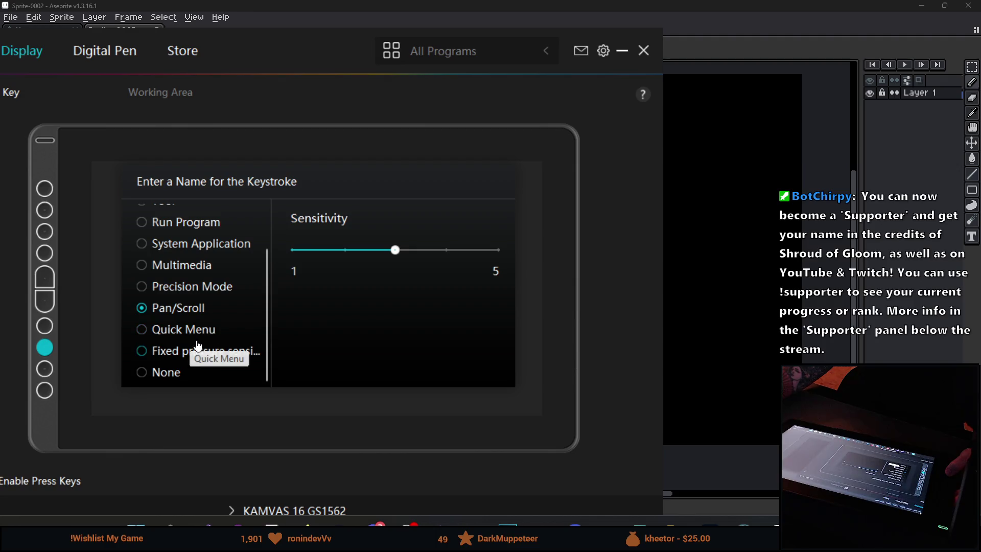
pyautogui.scroll(2, 188, 353)
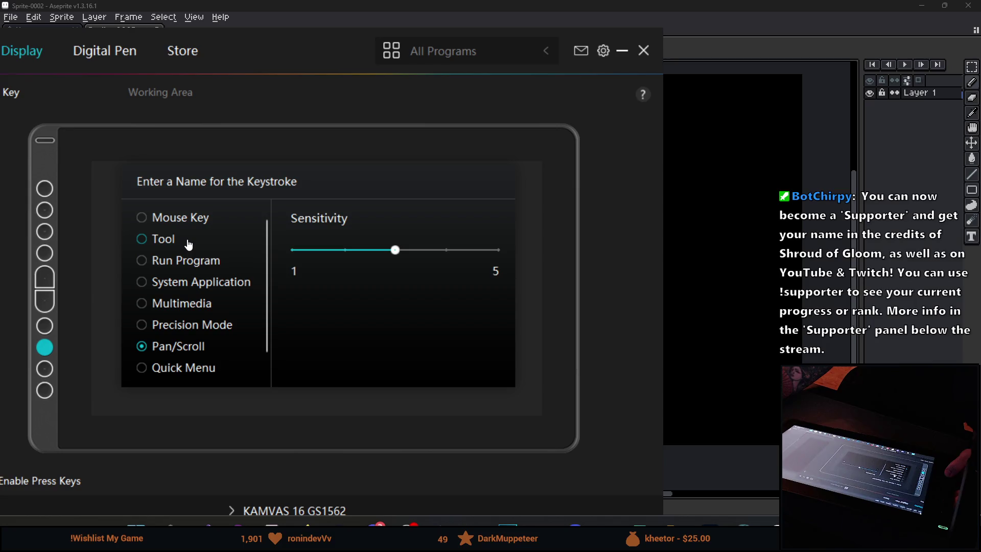
pyautogui.click(189, 245)
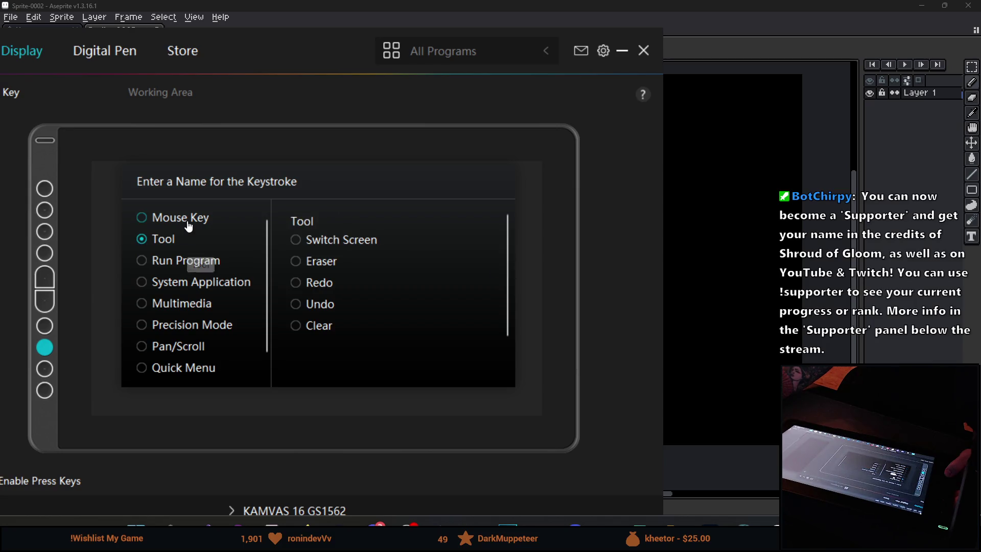
pyautogui.click(161, 214)
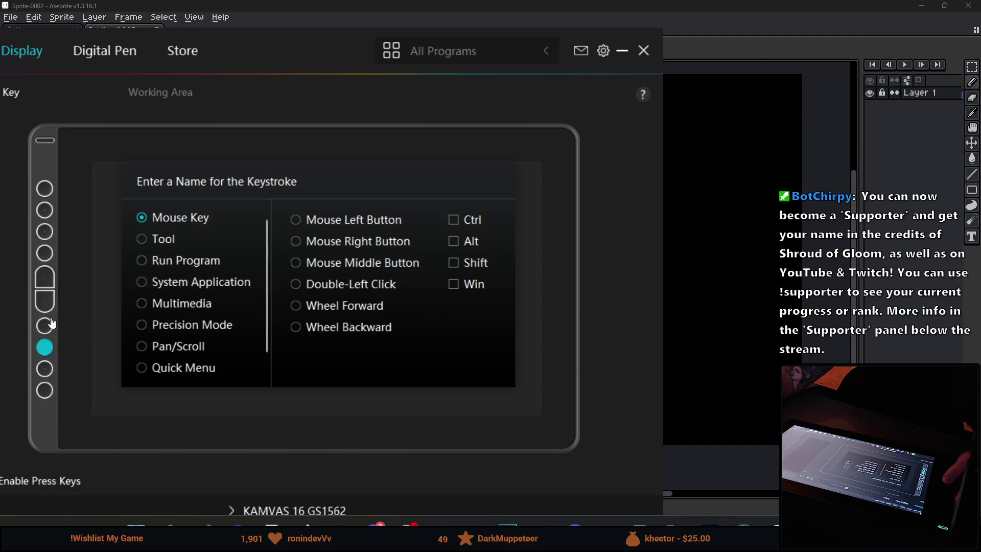
# Bring up the Kamvas Buttons notes in Notion and check the neighbouring key's E assignment.
pyautogui.moveTo(305, 522)
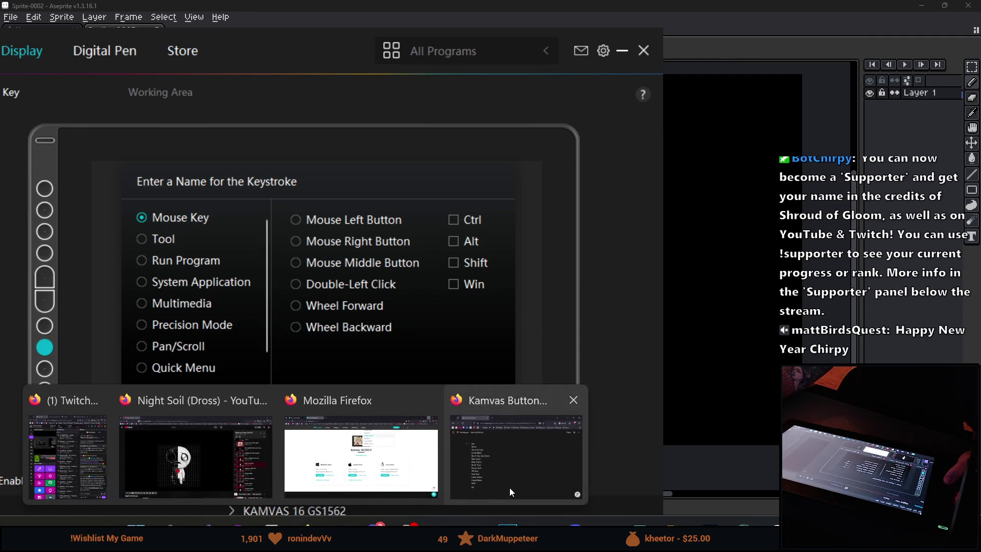
pyautogui.click(503, 490)
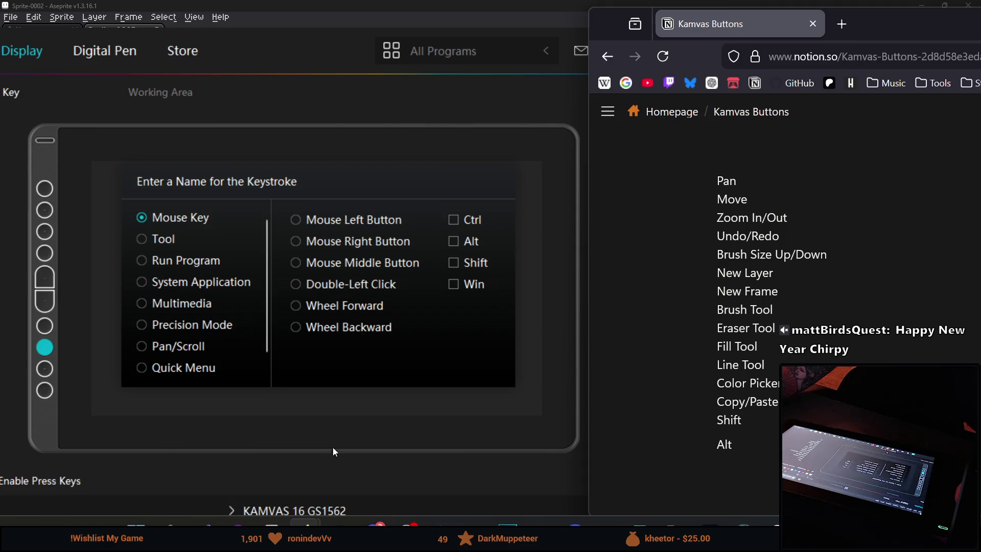
pyautogui.click(45, 325)
# Set the lower express key to None, then Keyboard Key, and begin entering its keystroke.
pyautogui.click(44, 347)
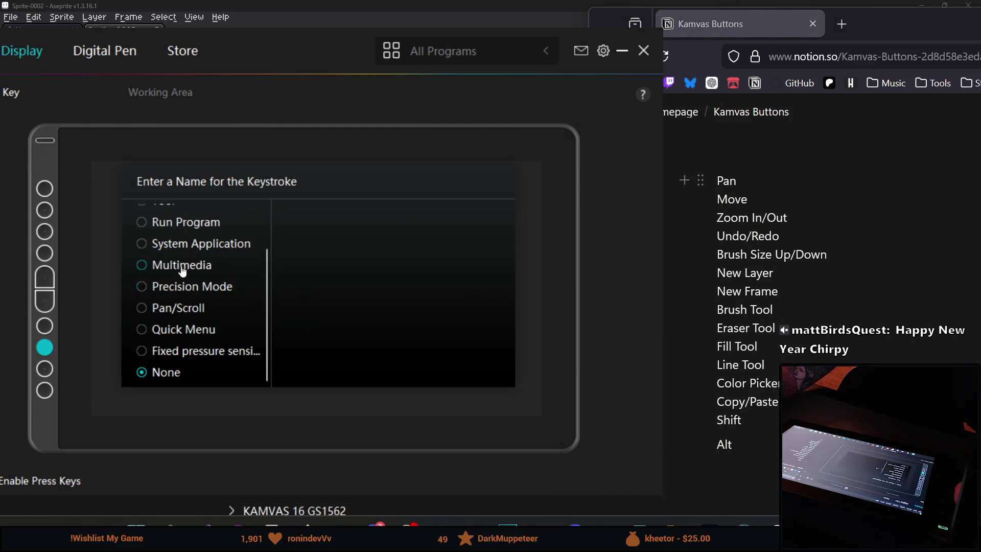
pyautogui.scroll(2, 204, 297)
pyautogui.click(198, 226)
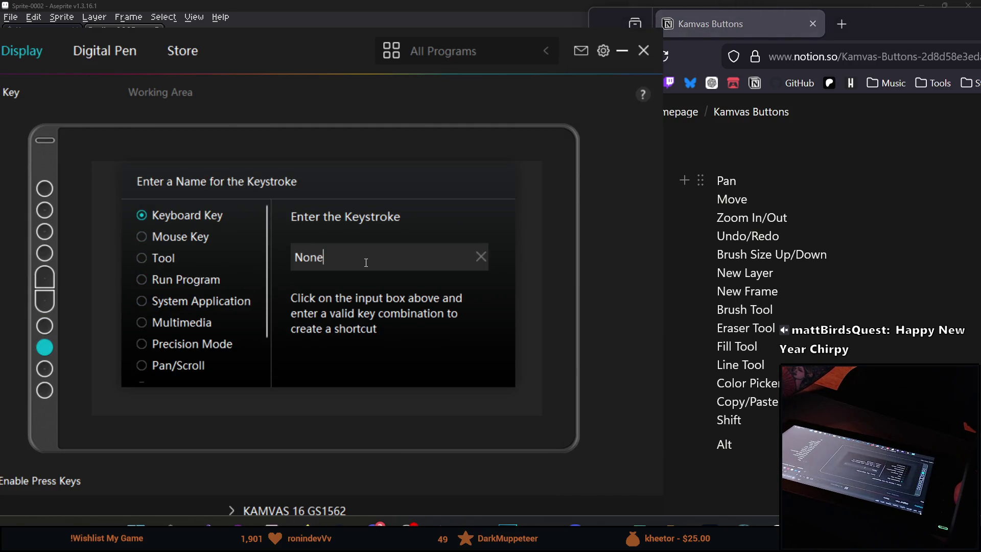
pyautogui.click(463, 256)
pyautogui.click(53, 323)
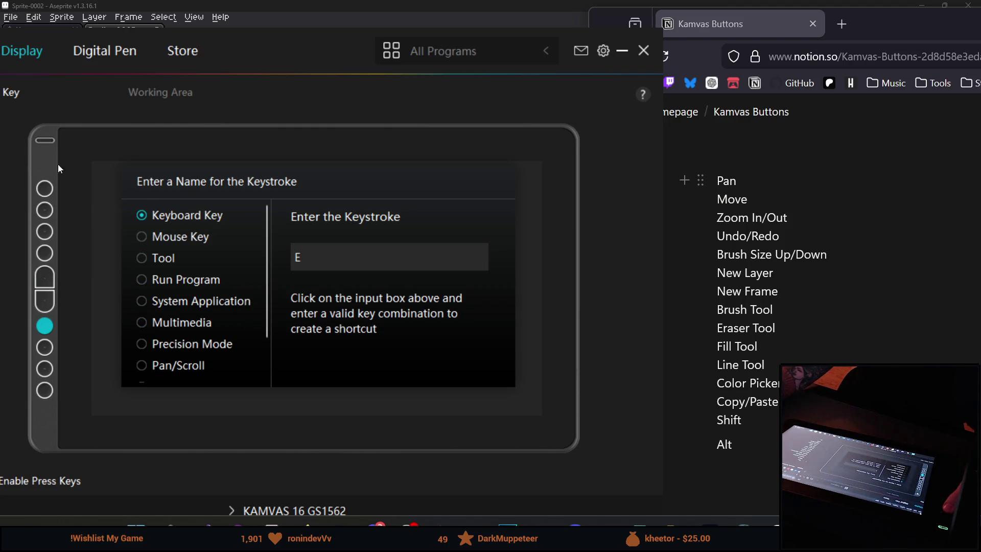
# Replace the top express key's B keystroke with Shift.
pyautogui.click(45, 188)
pyautogui.click(363, 257)
pyautogui.click(480, 258)
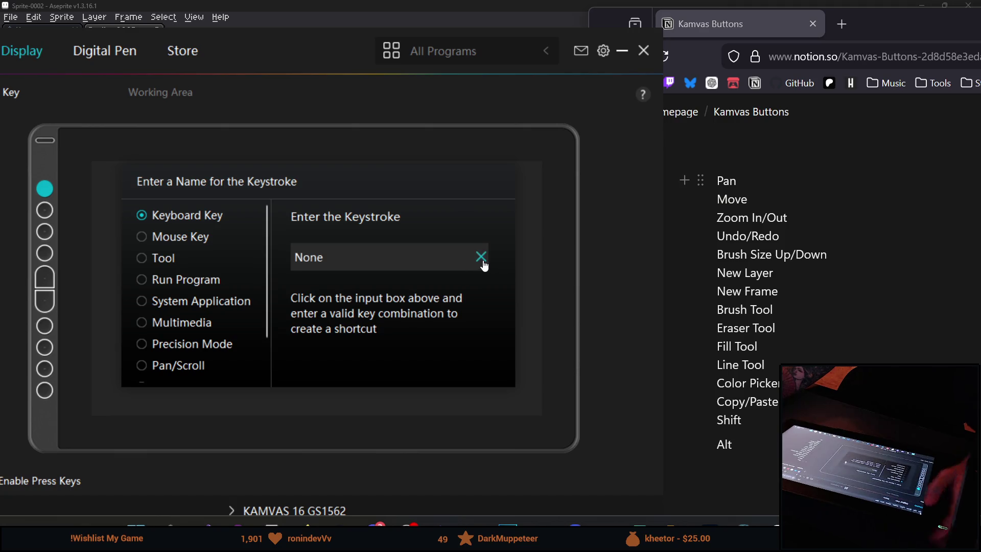
pyautogui.click(334, 245)
pyautogui.press('shift')
# Replace the second express key's ] keystroke with Alt, rechecking the top key's Shift.
pyautogui.click(51, 214)
pyautogui.click(45, 188)
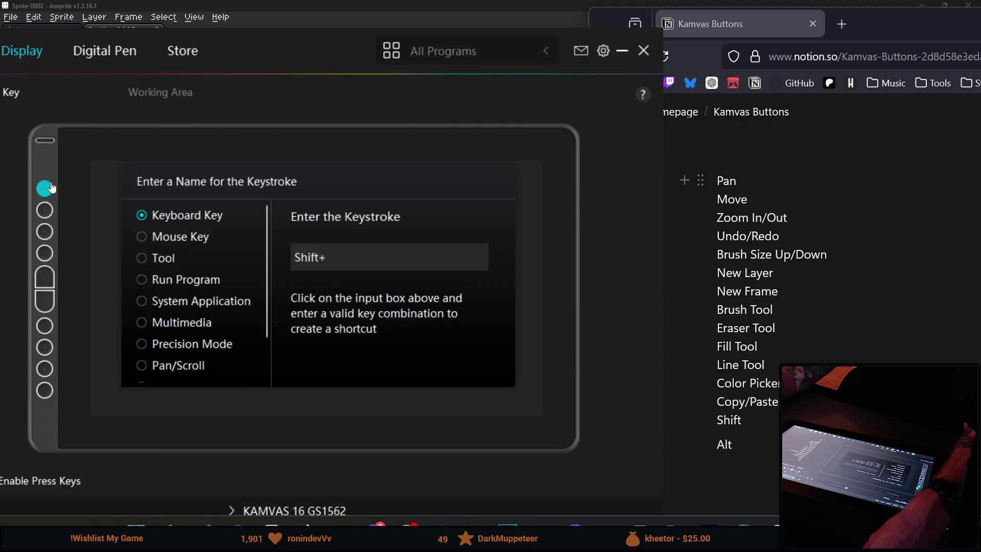
pyautogui.click(44, 210)
pyautogui.click(481, 257)
pyautogui.press('alt')
pyautogui.click(44, 188)
pyautogui.click(44, 210)
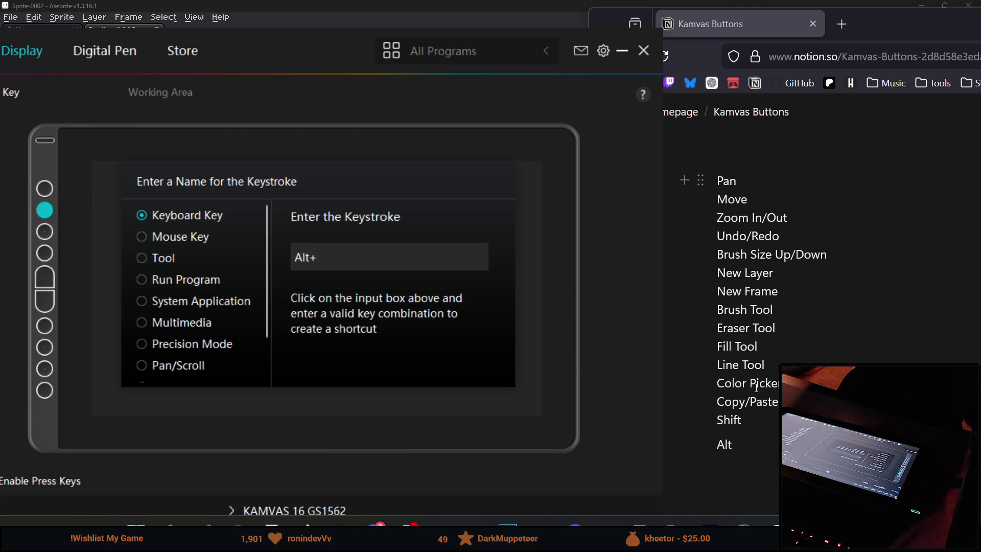
# Inspect the third key's [ keystroke, then switch back to Aseprite from the taskbar.
pyautogui.click(52, 236)
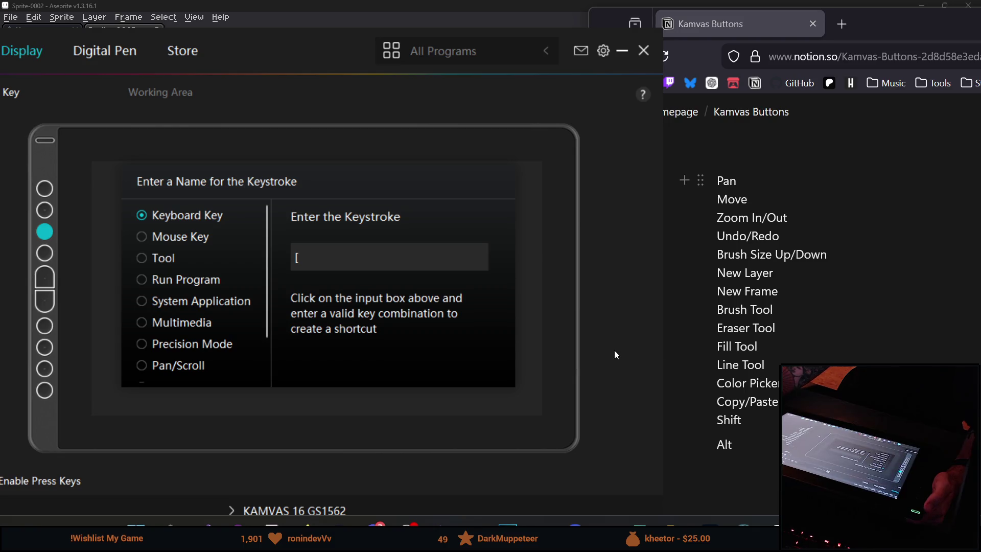
pyautogui.click(352, 259)
pyautogui.rightClick(305, 523)
pyautogui.click(271, 525)
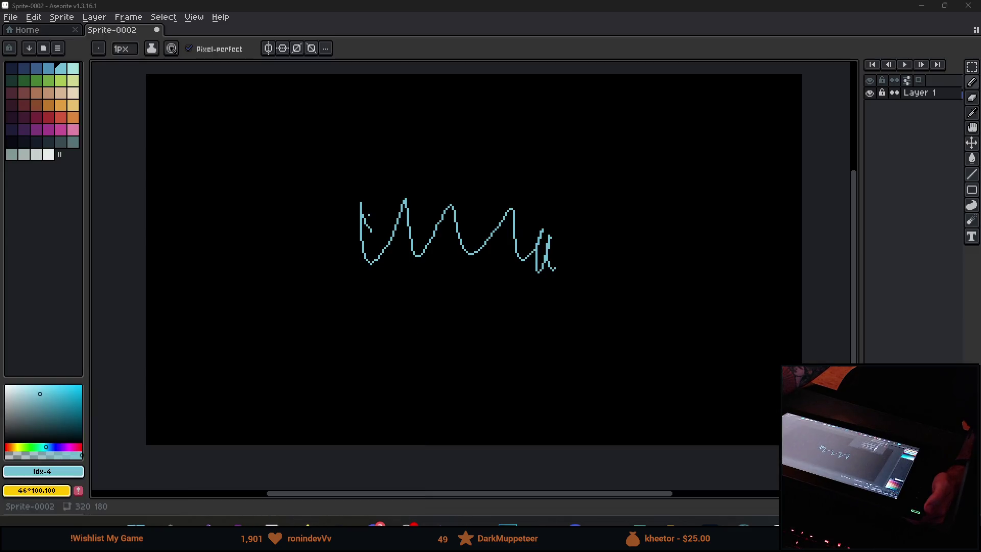
# Check the brush size options, then place a test dot and stroke above the zigzag.
pyautogui.click(100, 49)
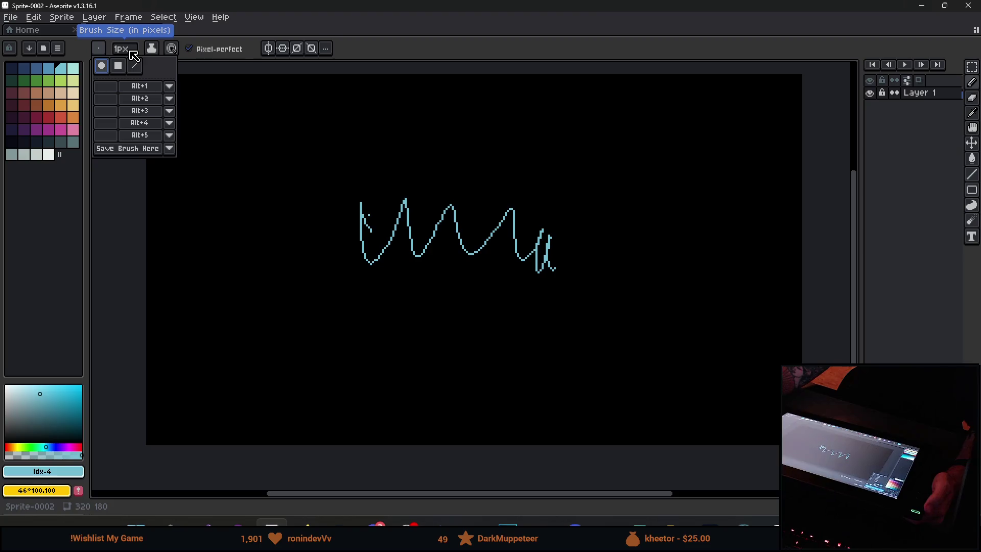
pyautogui.click(289, 162)
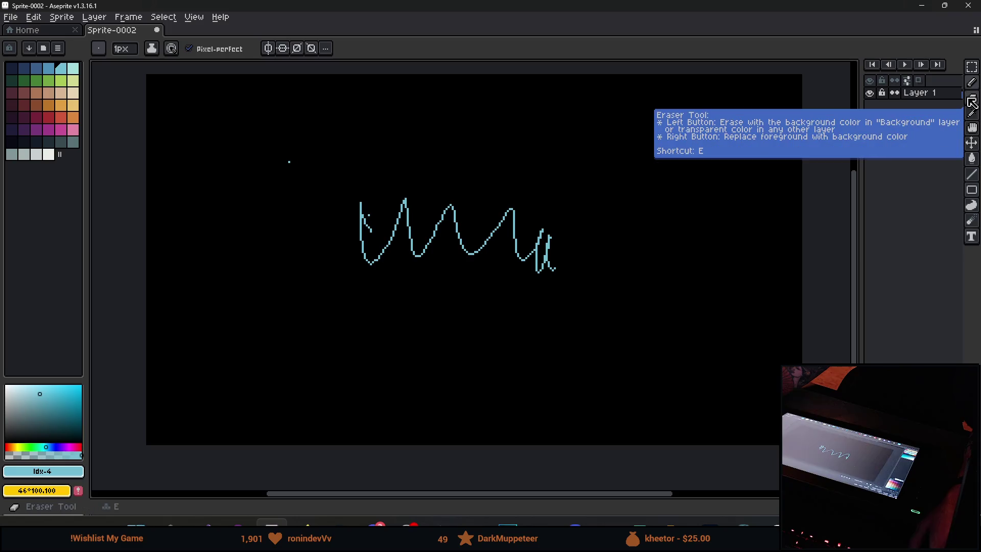
pyautogui.click(416, 164)
pyautogui.moveTo(489, 136)
pyautogui.mouseDown()
pyautogui.moveTo(436, 160)
pyautogui.moveTo(517, 159)
pyautogui.mouseUp()
# Test the remapped keys: select all, resize brush 7px then 3px, deselect, return to driver.
pyautogui.hotkey('ctrl', 'a')
pyautogui.press('+')
pyautogui.press('+')
pyautogui.press('+')
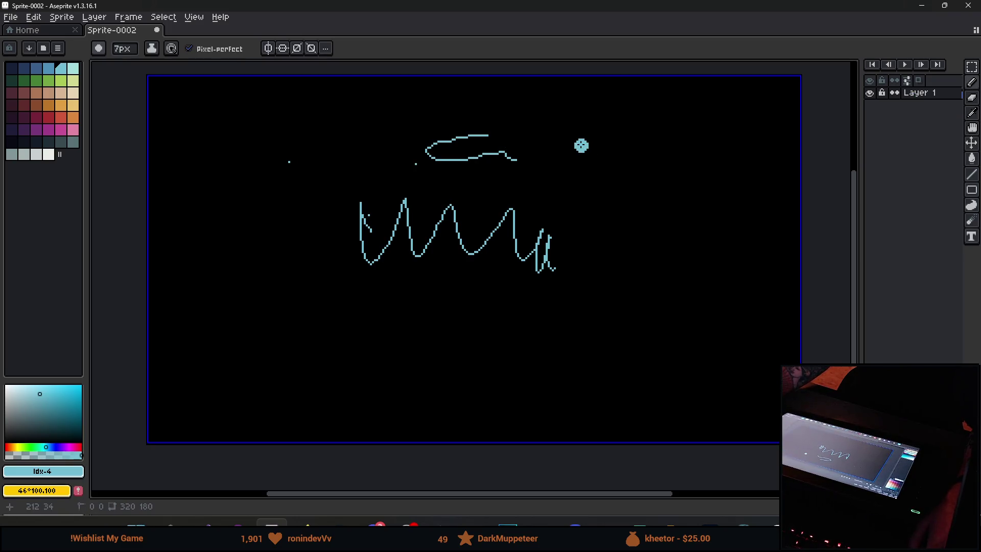
pyautogui.press('-')
pyautogui.press('-')
pyautogui.press('-')
pyautogui.hotkey('ctrl', 'd')
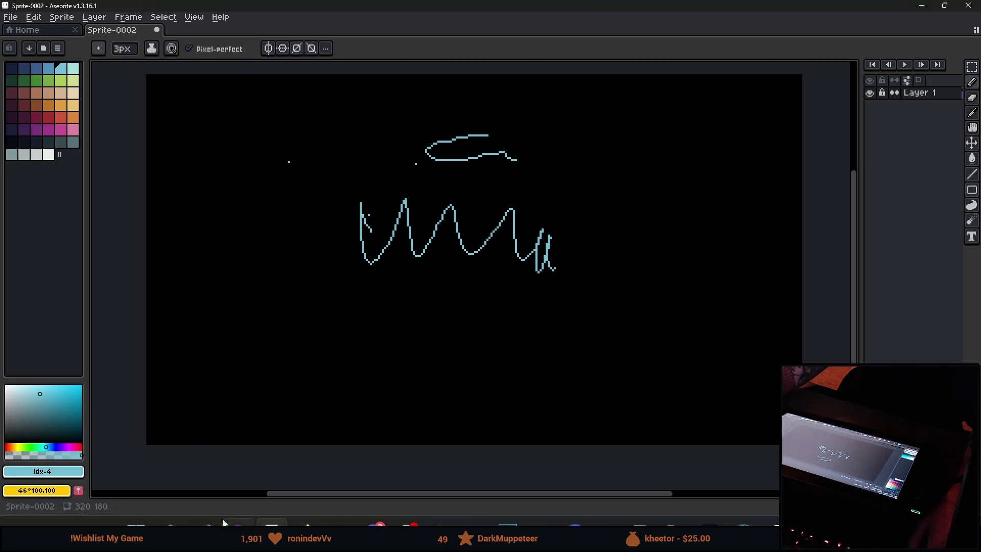
pyautogui.hotkey('alt', 'Tab')
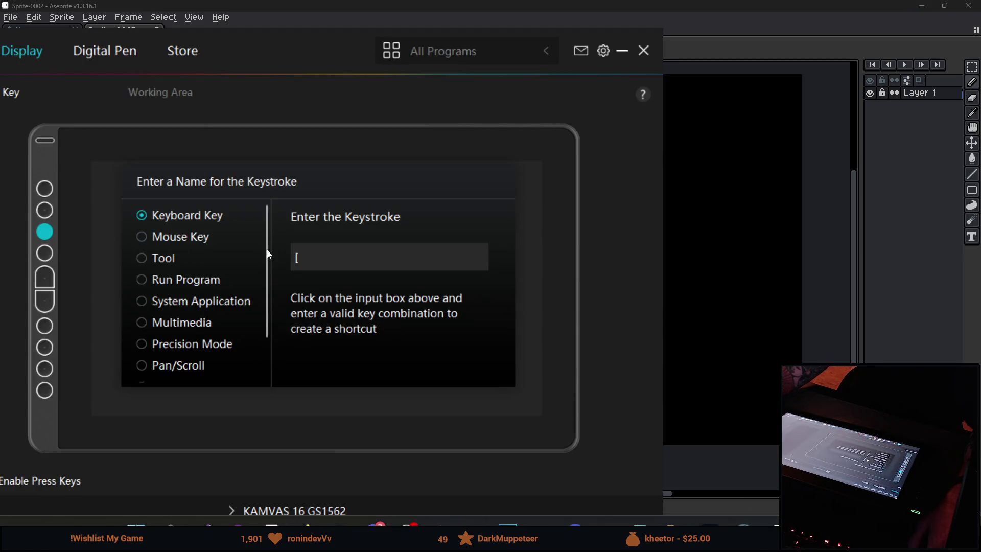
# Map the third key to Mouse Key Wheel Forward and the fourth (was F5) to Ctrl Wheel Backward, then close.
pyautogui.click(174, 243)
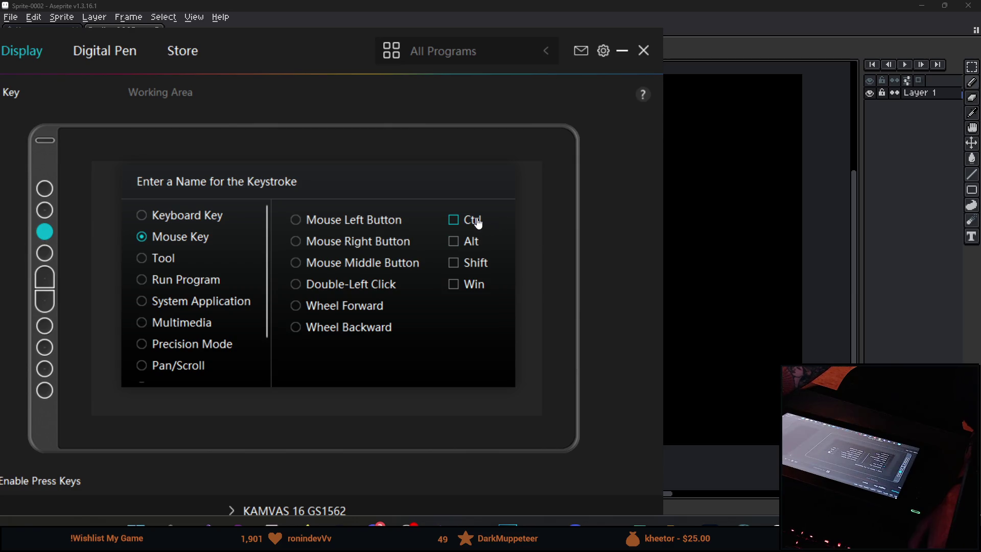
pyautogui.click(364, 310)
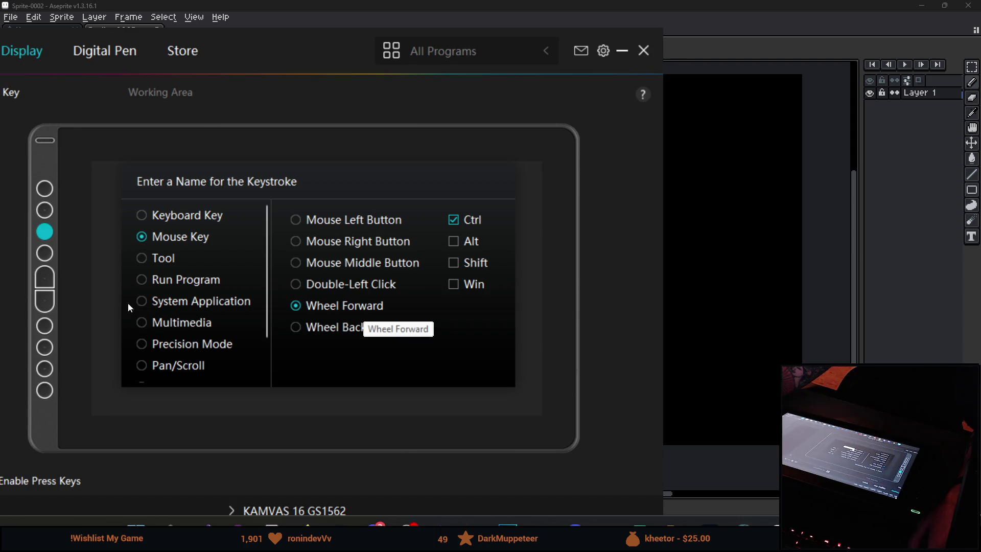
pyautogui.click(42, 258)
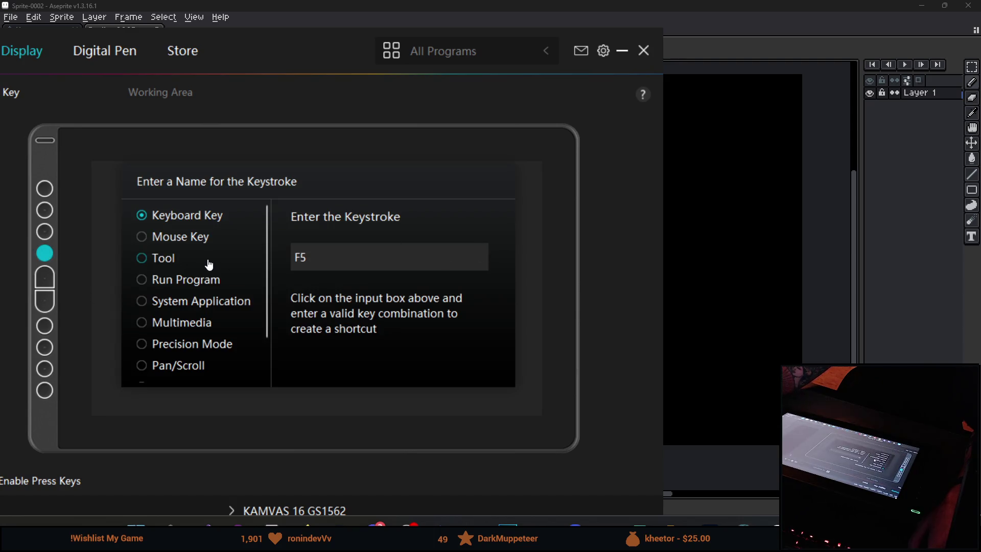
pyautogui.click(201, 245)
pyautogui.click(474, 222)
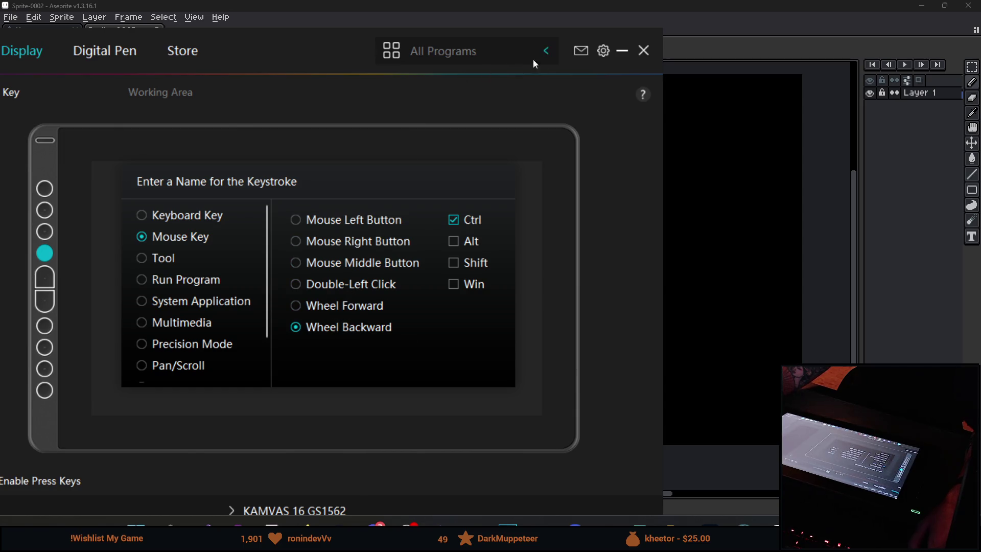
pyautogui.click(643, 50)
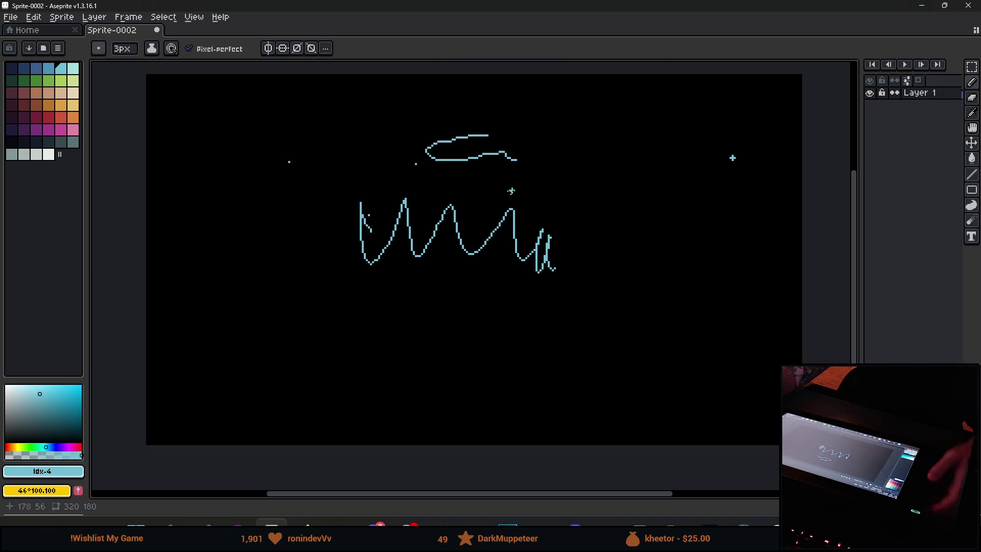
pyautogui.scroll(-6, 511, 191)
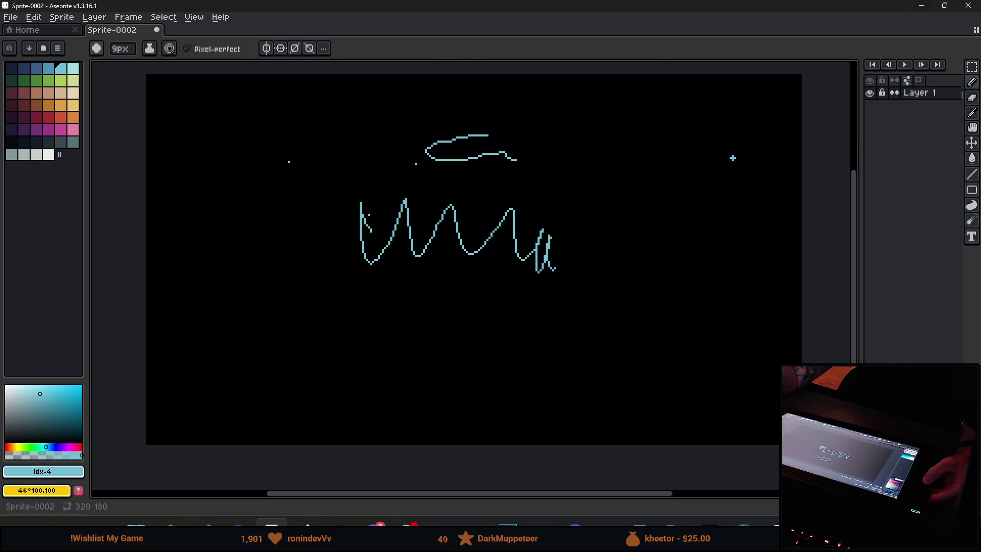
# Reopen the tablet driver, confirm the third key's Ctrl + Wheel Forward mapping, and switch away.
pyautogui.hotkey('alt', 'Tab')
pyautogui.click(45, 232)
pyautogui.click(45, 254)
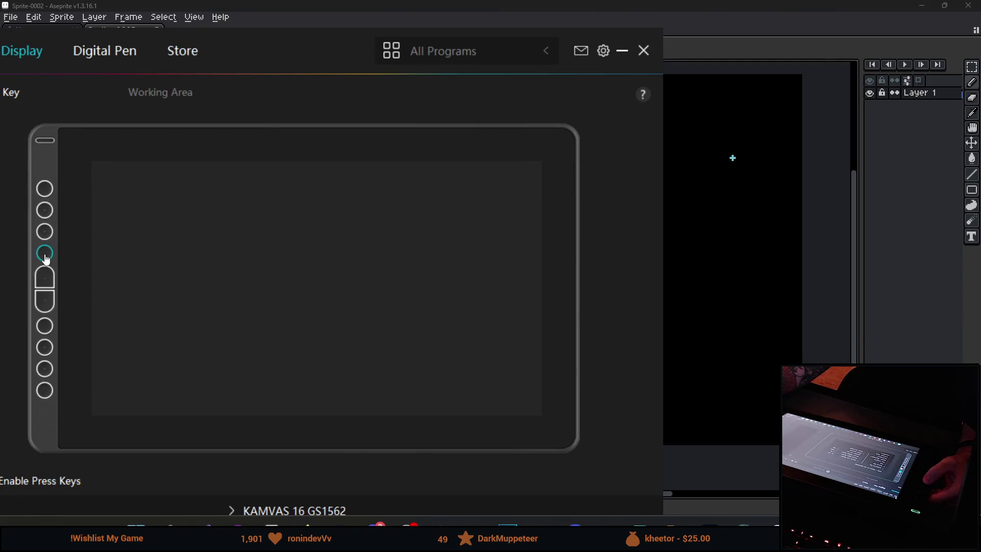
pyautogui.click(45, 231)
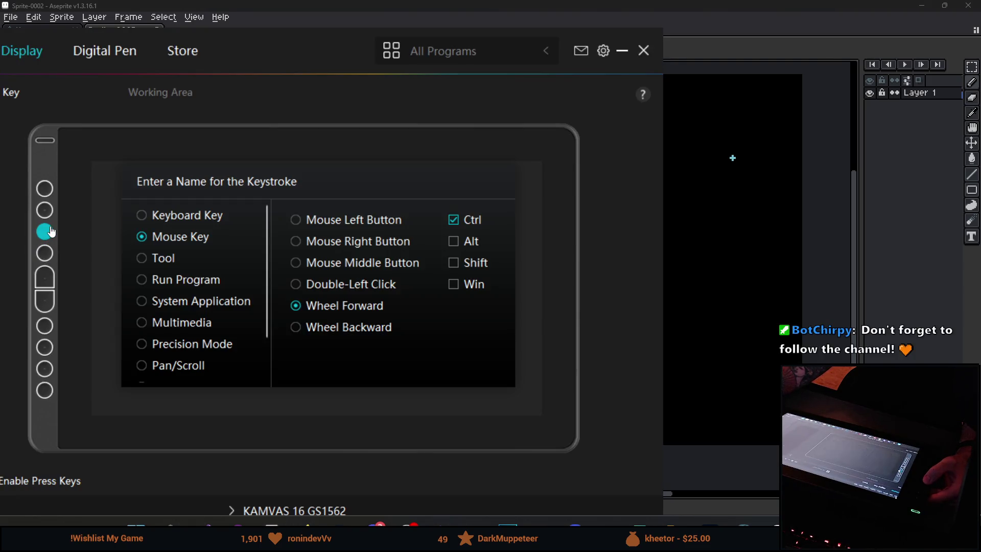
pyautogui.hotkey('alt', 'Tab')
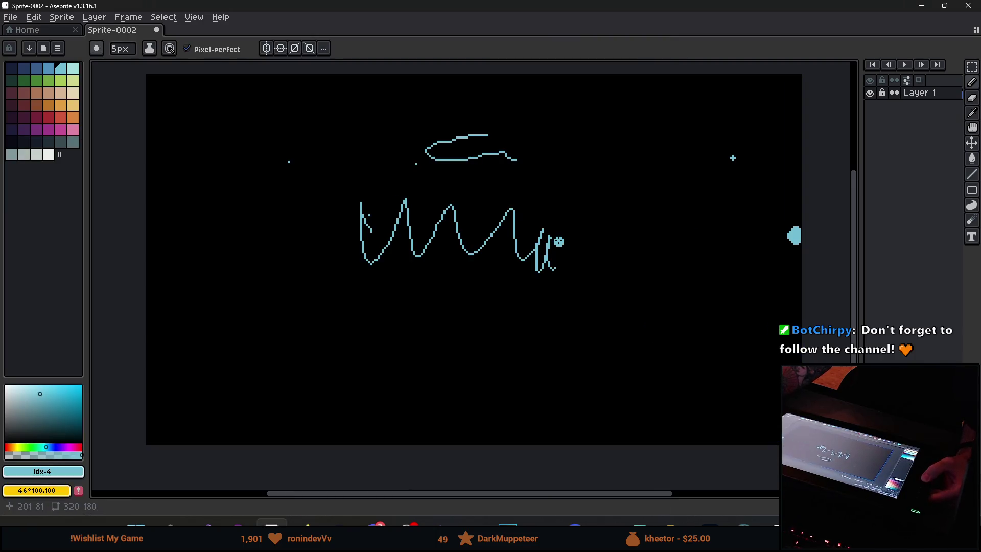
# Paint two cyan blobs near the lower left, eyedropping the cyan from the drawing with Alt.
pyautogui.scroll(4, 558, 241)
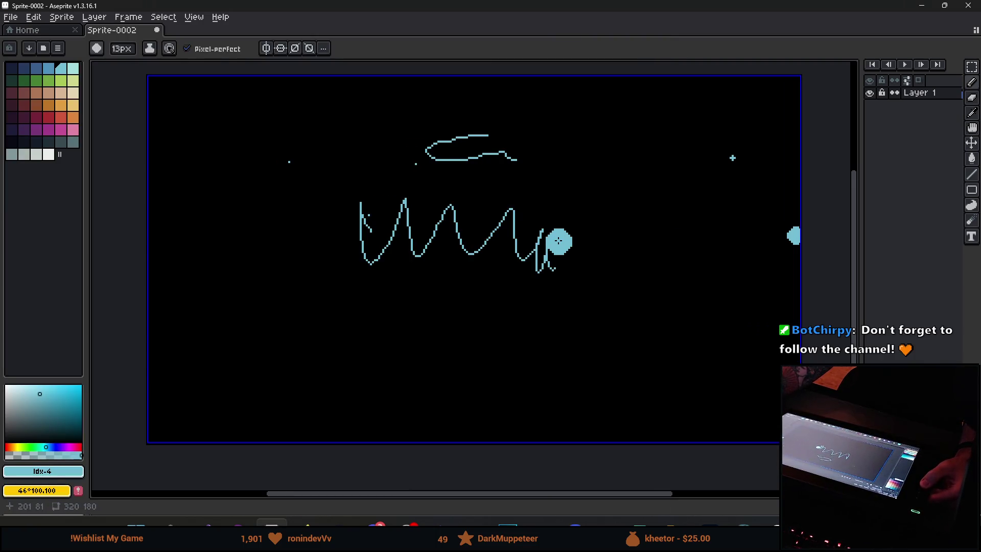
pyautogui.click(559, 241)
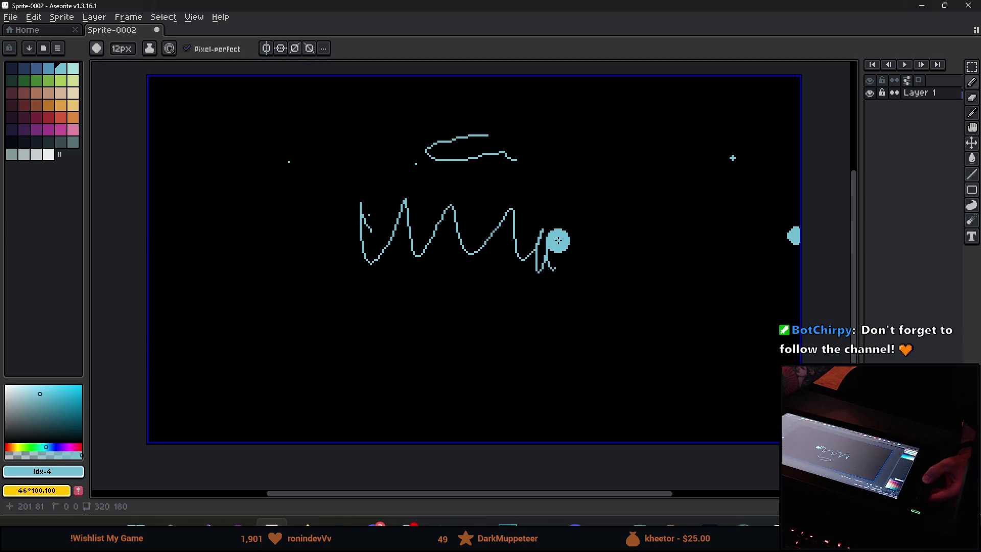
pyautogui.scroll(-1, 559, 241)
pyautogui.scroll(-3, 558, 241)
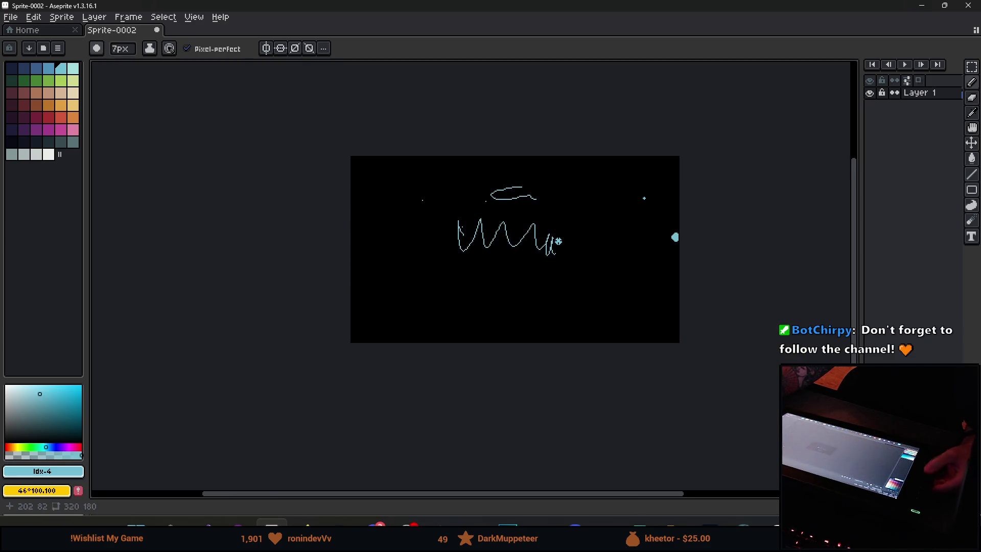
pyautogui.scroll(3, 557, 241)
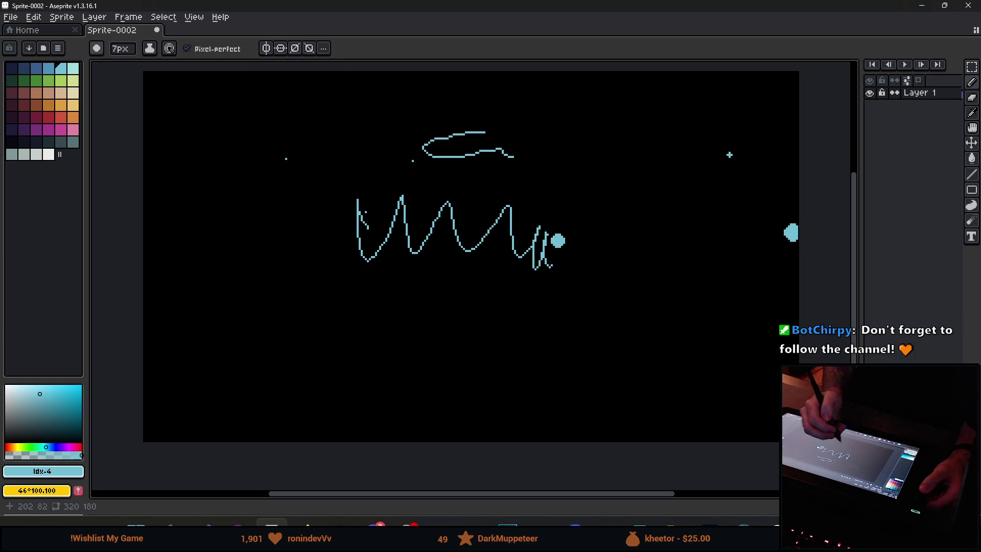
pyautogui.moveTo(299, 307)
pyautogui.mouseDown()
pyautogui.moveTo(307, 335)
pyautogui.moveTo(322, 343)
pyautogui.mouseUp()
pyautogui.press('alt')
pyautogui.press('alt')
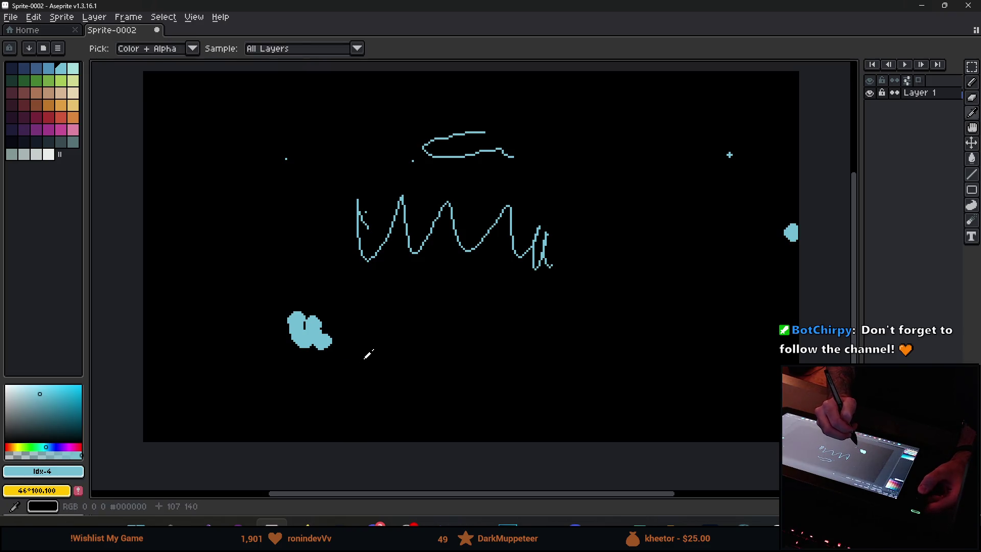
pyautogui.keyDown('alt'); pyautogui.click(320, 333); pyautogui.keyUp('alt')
pyautogui.moveTo(361, 348)
pyautogui.mouseDown()
pyautogui.moveTo(384, 376)
pyautogui.moveTo(392, 366)
pyautogui.mouseUp()
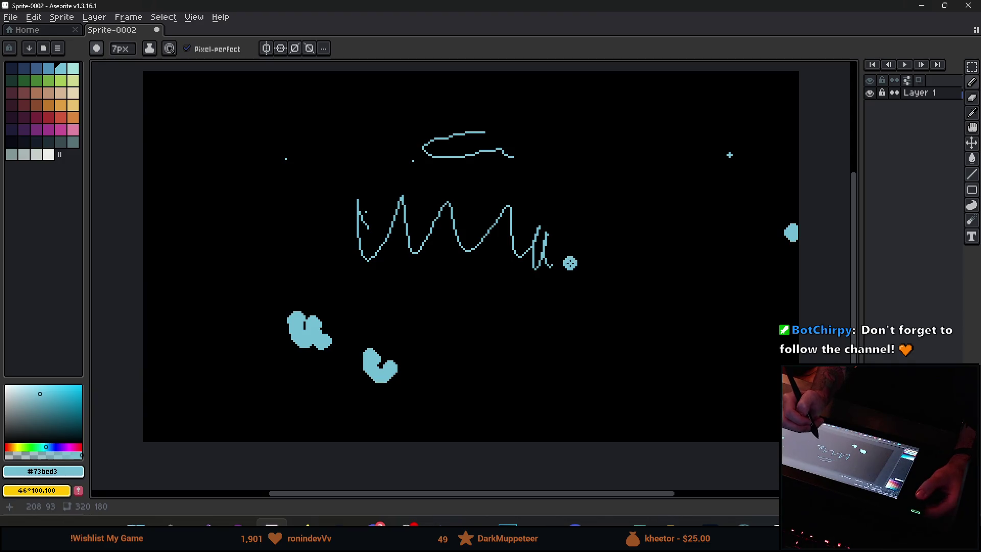
# Draw thick 7px cyan lines from the right corner to the top and down to the left.
pyautogui.keyDown('shift'); pyautogui.click(701, 249); pyautogui.keyUp('shift')
pyautogui.keyDown('shift'); pyautogui.click(576, 103); pyautogui.keyUp('shift')
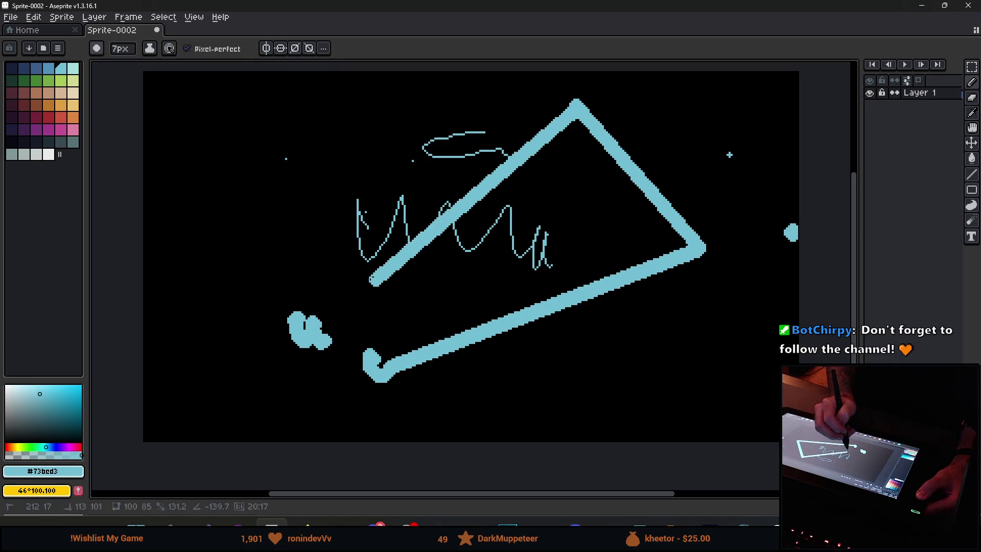
pyautogui.keyDown('shift'); pyautogui.click(329, 246); pyautogui.keyUp('shift')
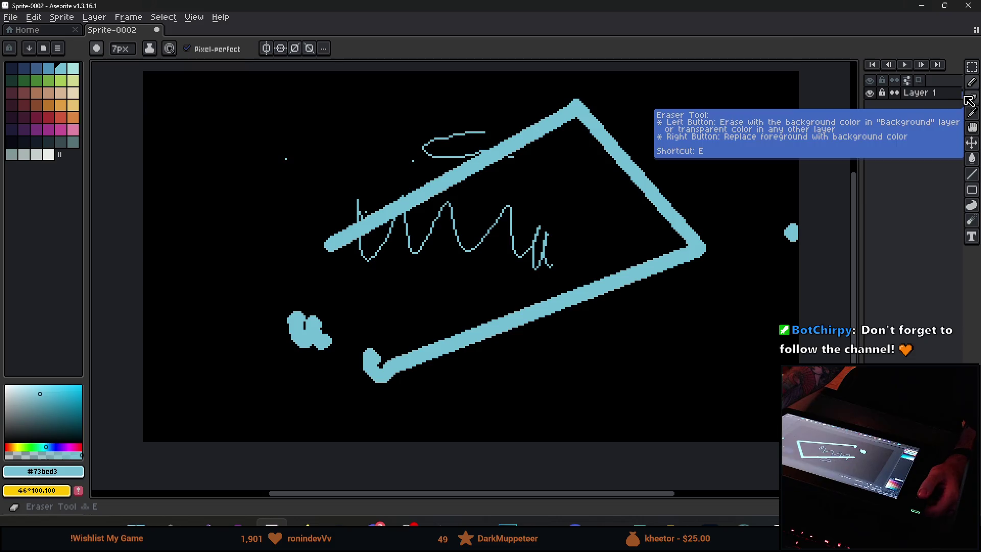
pyautogui.click(974, 68)
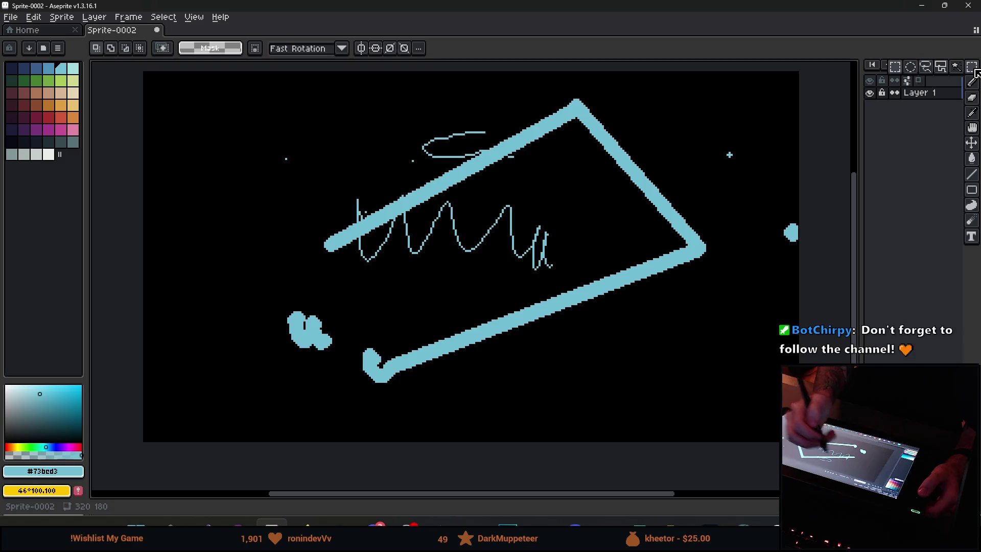
pyautogui.moveTo(281, 146)
pyautogui.mouseDown()
pyautogui.moveTo(300, 192)
pyautogui.moveTo(368, 282)
pyautogui.moveTo(368, 227)
pyautogui.moveTo(465, 329)
pyautogui.moveTo(346, 214)
pyautogui.moveTo(486, 321)
pyautogui.moveTo(575, 253)
pyautogui.moveTo(558, 236)
pyautogui.moveTo(552, 250)
pyautogui.mouseUp()
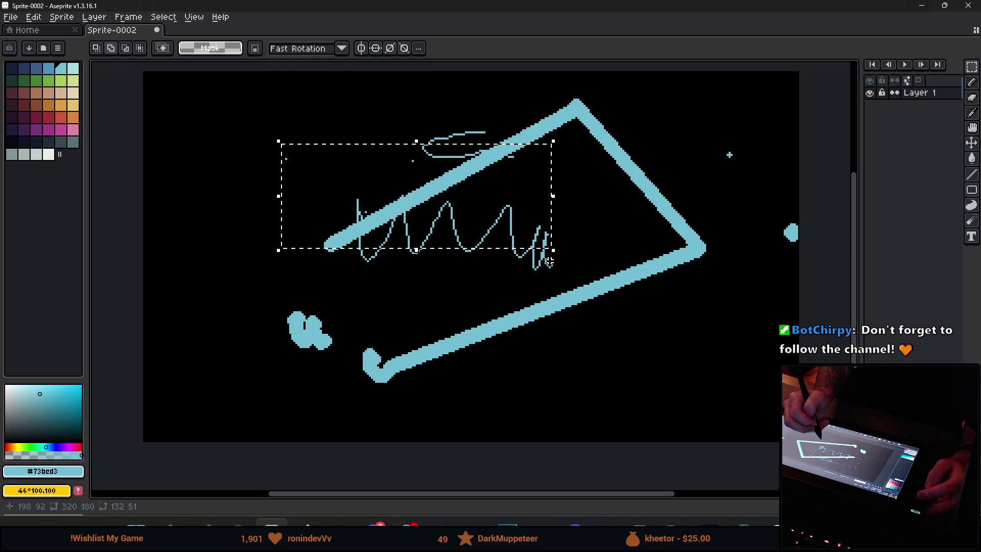
pyautogui.moveTo(481, 305); pyautogui.dragTo(597, 211)
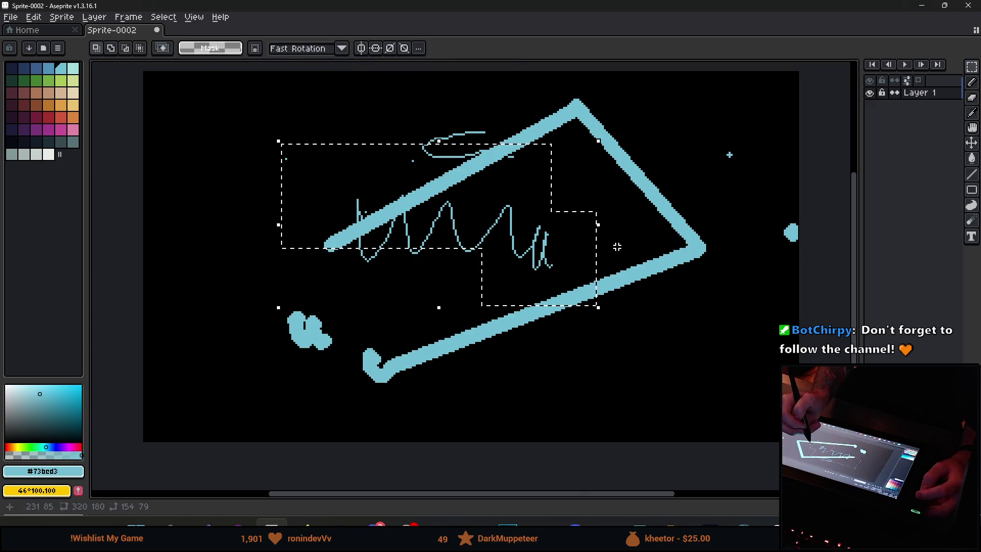
pyautogui.moveTo(627, 245)
pyautogui.mouseDown()
pyautogui.moveTo(593, 284)
pyautogui.moveTo(592, 308)
pyautogui.mouseUp()
pyautogui.moveTo(670, 240); pyautogui.dragTo(590, 330)
pyautogui.click(519, 344)
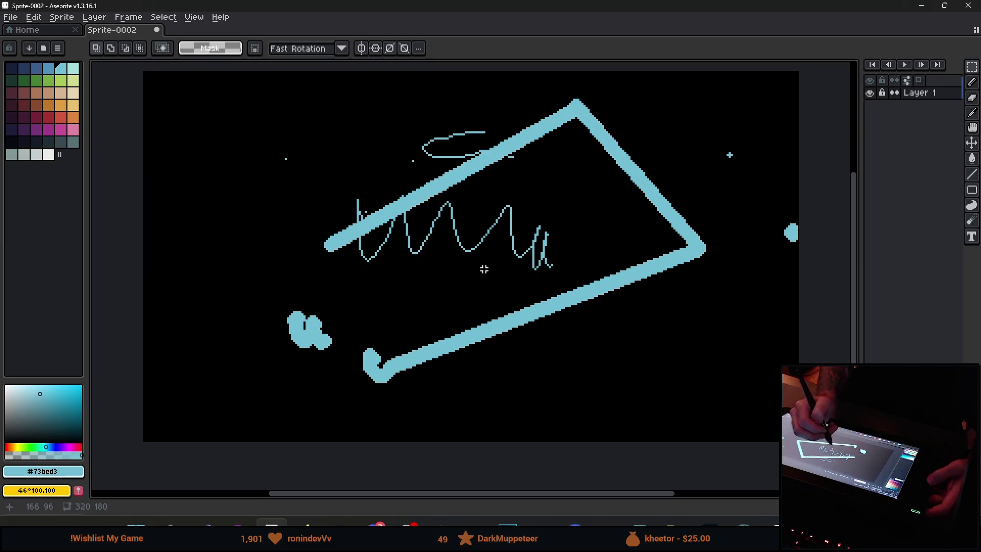
pyautogui.press('b')
# Scribble thin lines and a thick 7px cyan blob over the lower bar, toggling undo and redo.
pyautogui.moveTo(506, 335); pyautogui.dragTo(532, 327)
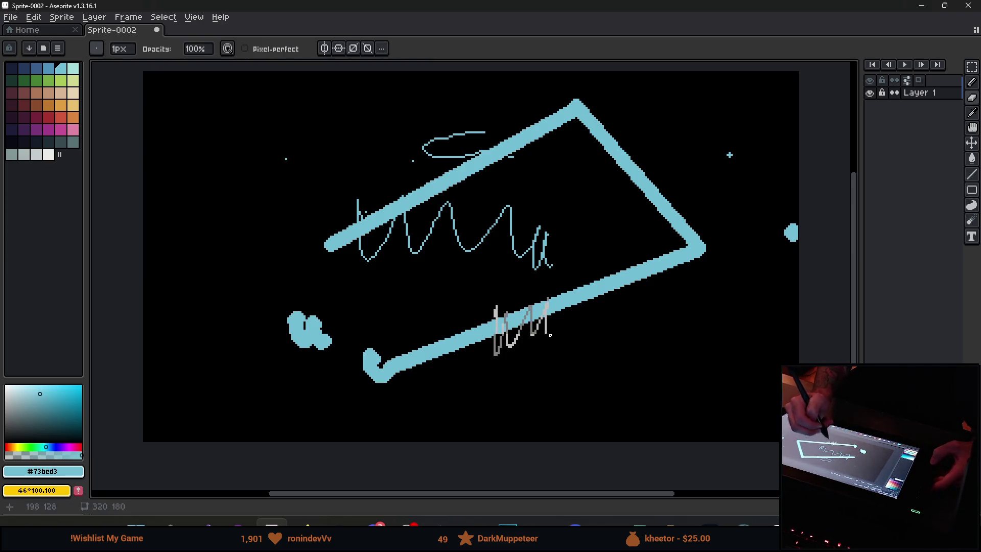
pyautogui.press('b')
pyautogui.moveTo(506, 296)
pyautogui.mouseDown()
pyautogui.moveTo(498, 358)
pyautogui.moveTo(537, 350)
pyautogui.moveTo(519, 293)
pyautogui.moveTo(483, 342)
pyautogui.moveTo(507, 357)
pyautogui.mouseUp()
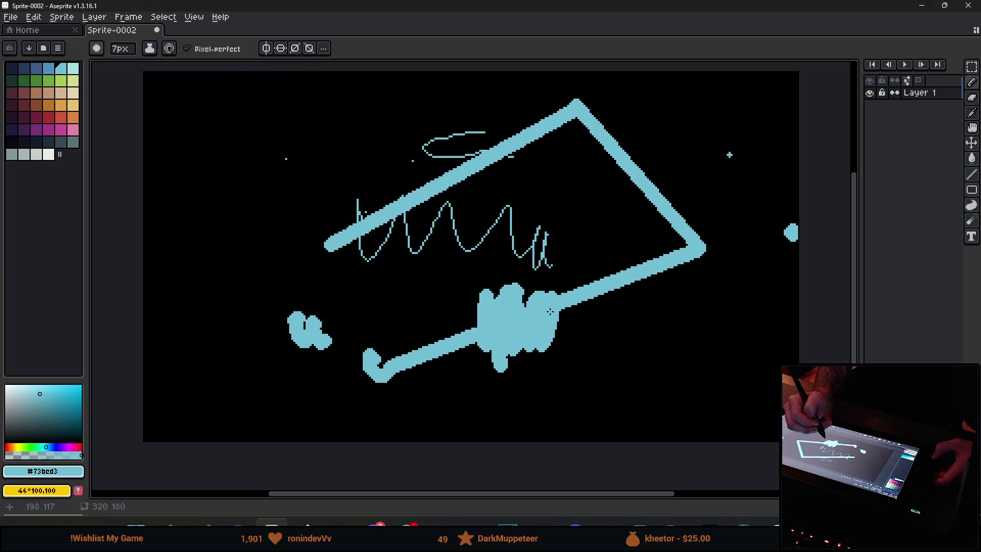
pyautogui.hotkey('ctrl', 'z')
pyautogui.hotkey('ctrl', 'y')
pyautogui.hotkey('ctrl', 'z')
pyautogui.hotkey('ctrl', 'y')
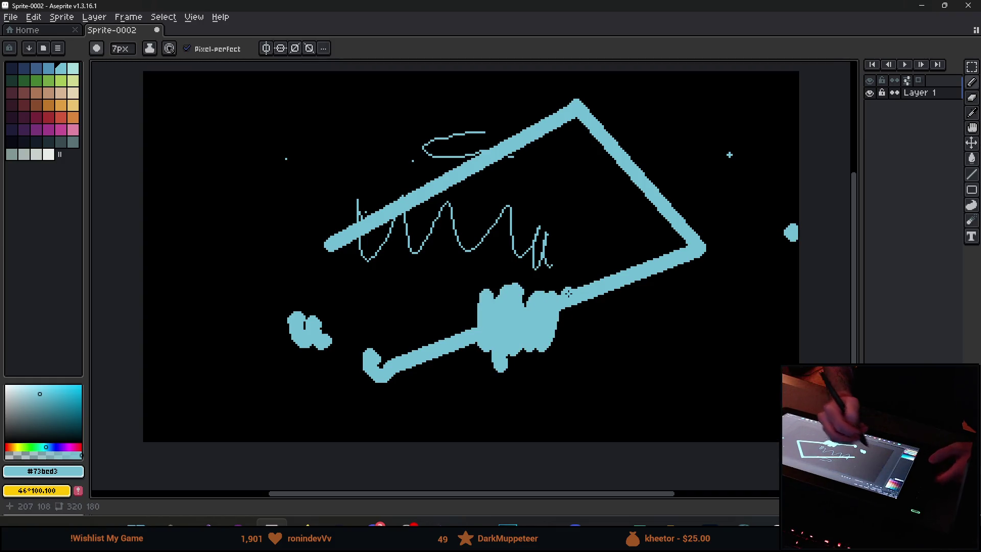
# Pick the darkest palette colour, set the brush to 55px, and paint over the whole drawing.
pyautogui.click(11, 142)
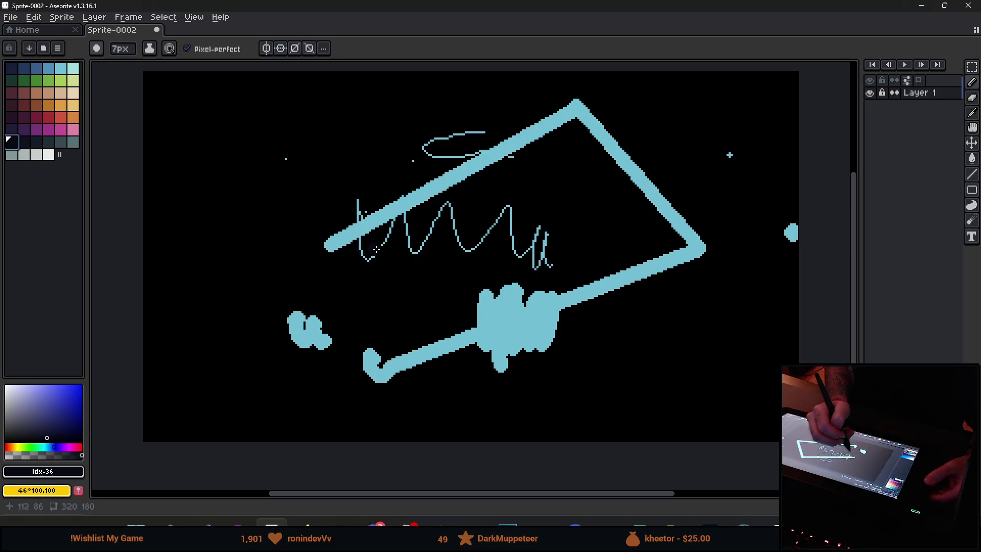
pyautogui.scroll(1, 390, 256)
pyautogui.scroll(-1, 393, 253)
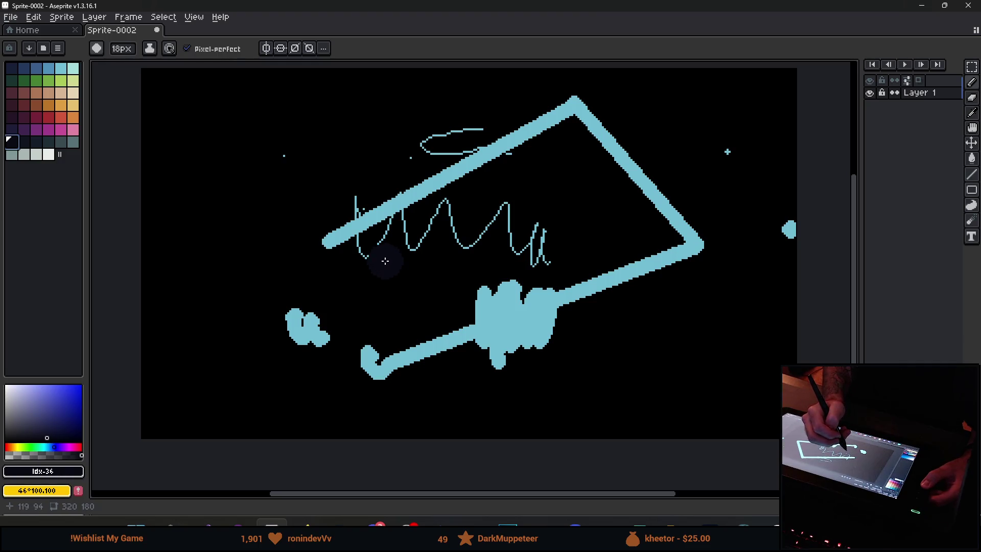
pyautogui.moveTo(122, 48)
pyautogui.mouseDown()
pyautogui.moveTo(136, 68)
pyautogui.moveTo(219, 65)
pyautogui.mouseUp()
pyautogui.moveTo(223, 210)
pyautogui.mouseDown()
pyautogui.moveTo(208, 145)
pyautogui.moveTo(286, 286)
pyautogui.moveTo(501, 318)
pyautogui.moveTo(646, 409)
pyautogui.moveTo(666, 346)
pyautogui.moveTo(773, 243)
pyautogui.moveTo(707, 182)
pyautogui.moveTo(604, 123)
pyautogui.moveTo(322, 92)
pyautogui.moveTo(438, 97)
pyautogui.moveTo(224, 215)
pyautogui.moveTo(463, 340)
pyautogui.mouseUp()
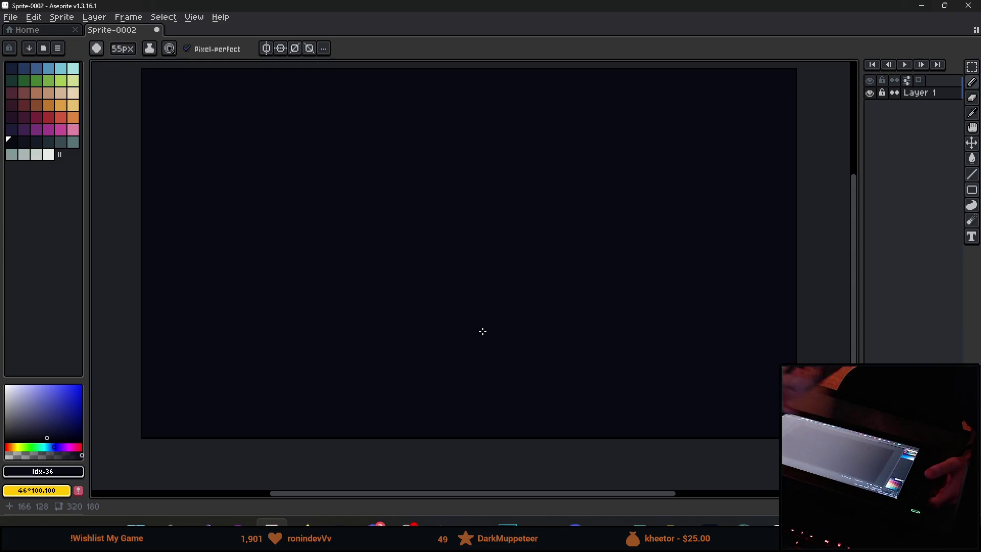
# Go full screen with F11, pan the canvas, then open the New Sprite dialog with Ctrl+N and cancel it.
pyautogui.press('F11')
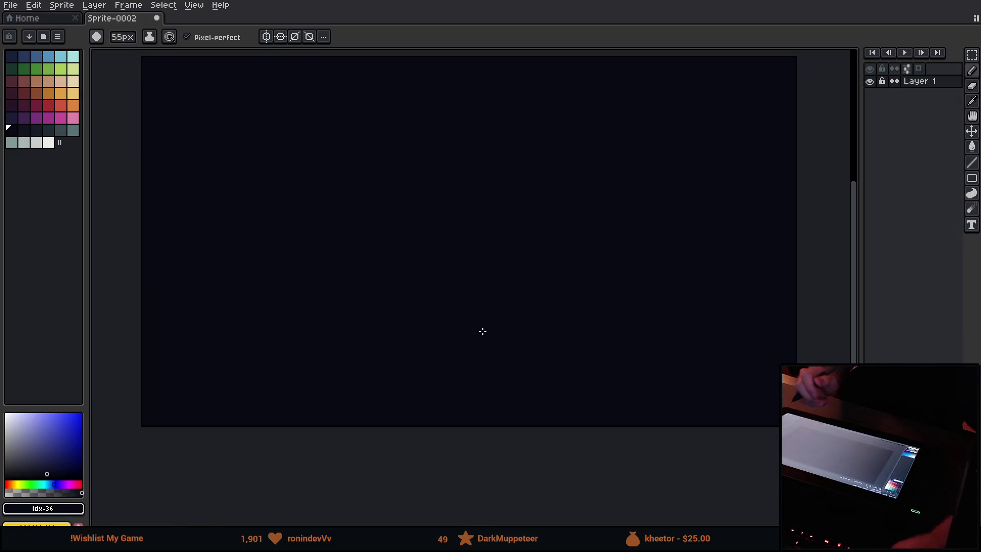
pyautogui.moveTo(482, 331)
pyautogui.mouseDown()
pyautogui.moveTo(456, 331)
pyautogui.moveTo(487, 349)
pyautogui.moveTo(475, 366)
pyautogui.mouseUp()
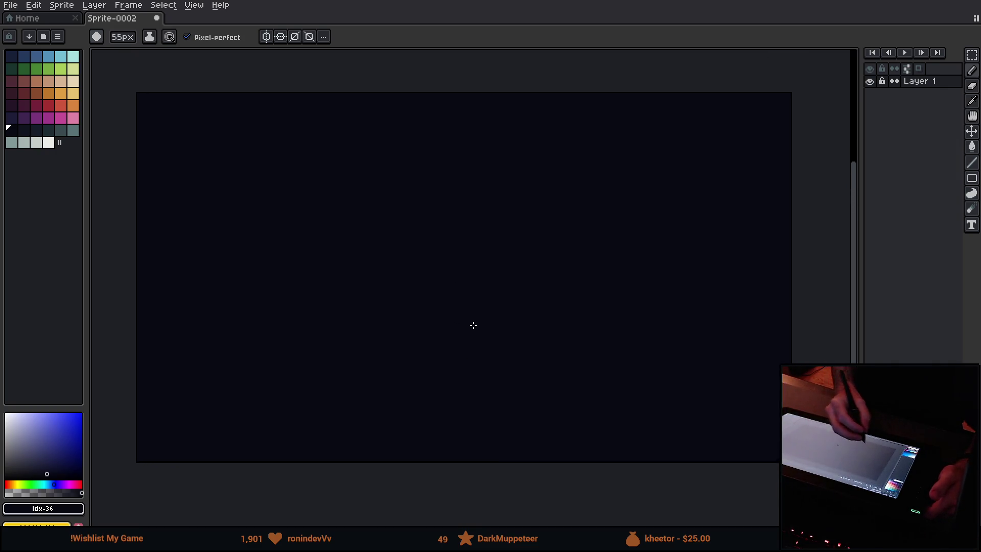
pyautogui.moveTo(392, 320)
pyautogui.mouseDown()
pyautogui.moveTo(427, 343)
pyautogui.moveTo(394, 322)
pyautogui.mouseUp()
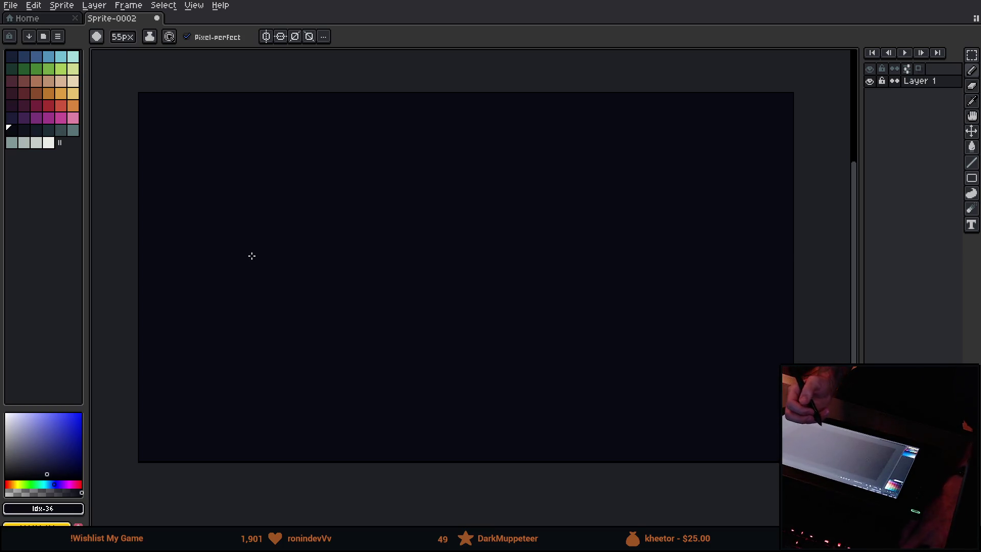
pyautogui.hotkey('ctrl', 'n')
pyautogui.click(526, 369)
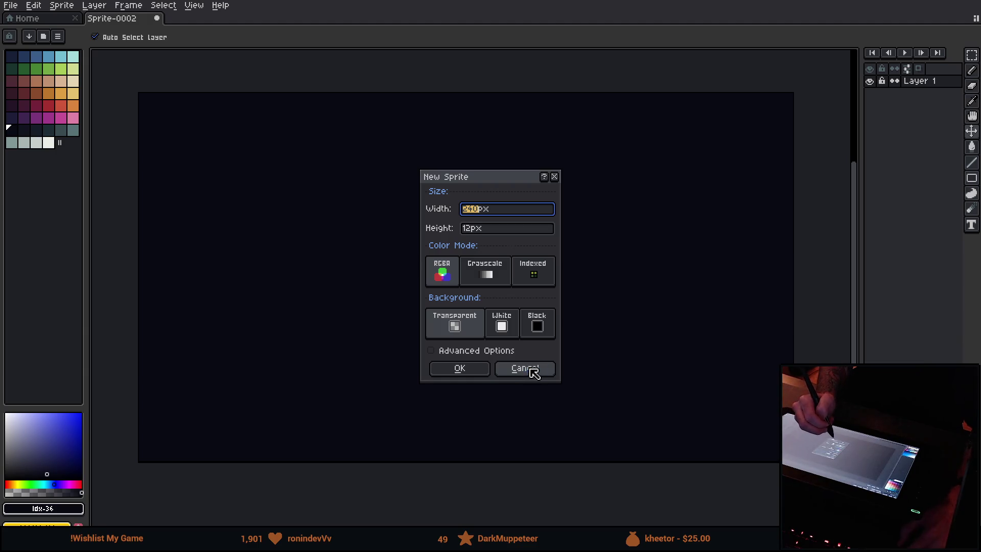
# Add a new layer with Shift+N and pick the dark purple palette colour.
pyautogui.hotkey('shift', 'n')
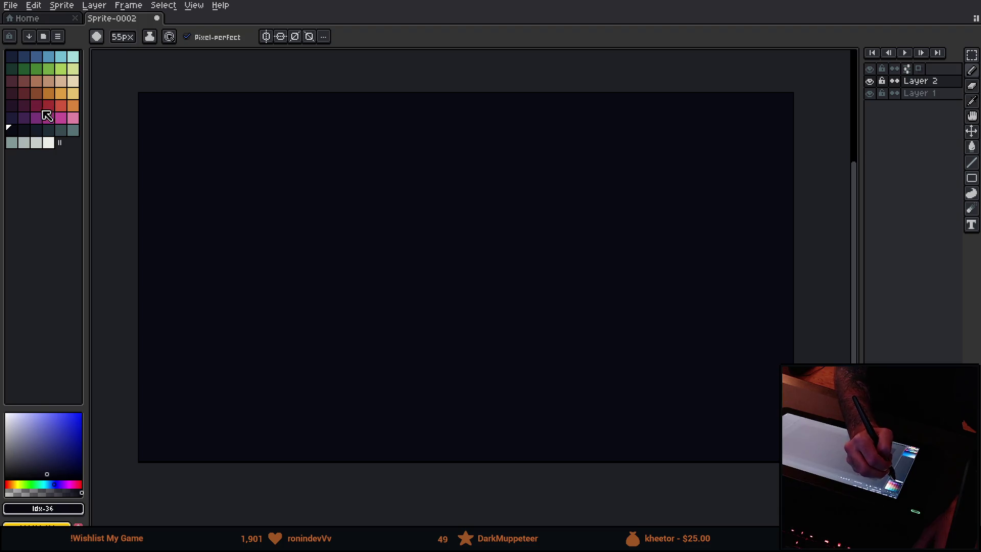
pyautogui.click(24, 105)
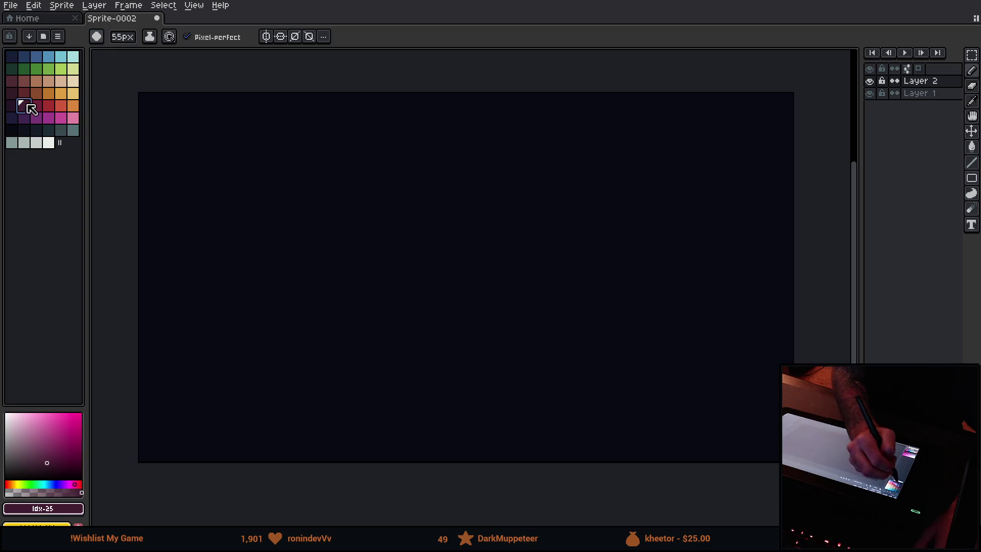
# Paint a wide dark red vertical trunk down to the canvas bottom.
pyautogui.click(24, 92)
pyautogui.moveTo(441, 100); pyautogui.dragTo(443, 460)
pyautogui.moveTo(466, 94)
pyautogui.mouseDown()
pyautogui.moveTo(467, 368)
pyautogui.moveTo(505, 458)
pyautogui.mouseUp()
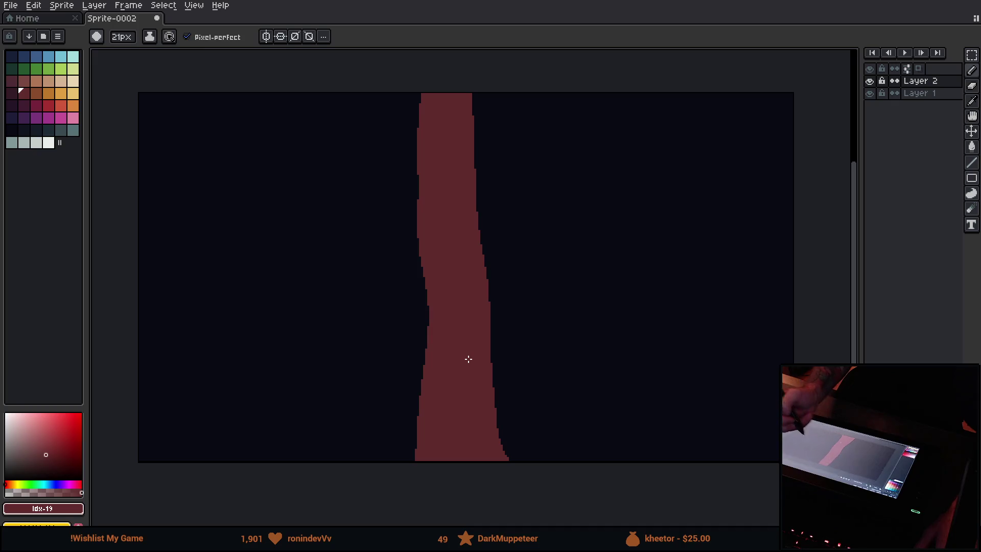
# Shrink the brush by dabbing test bumps on the trunk's left edge and undoing them.
pyautogui.press('e')
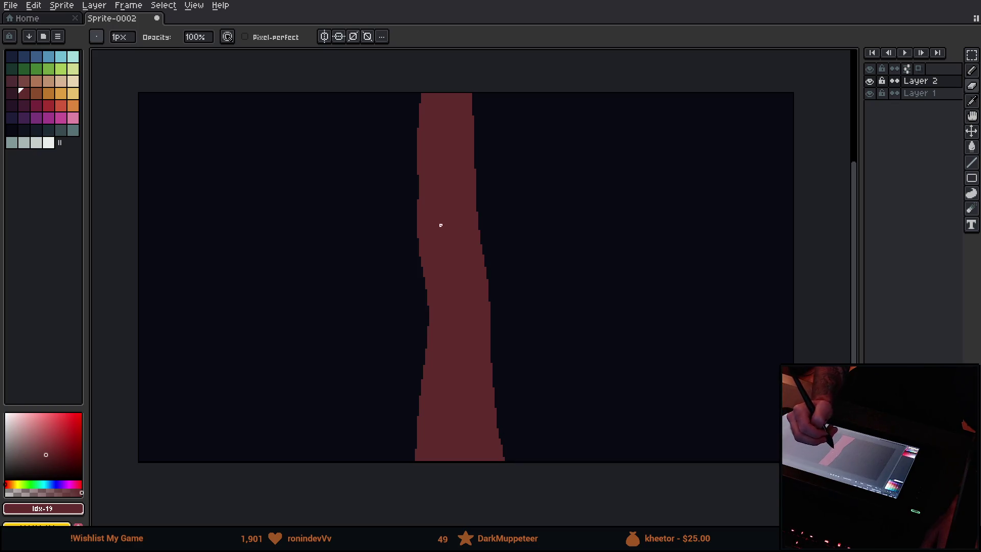
pyautogui.press('b')
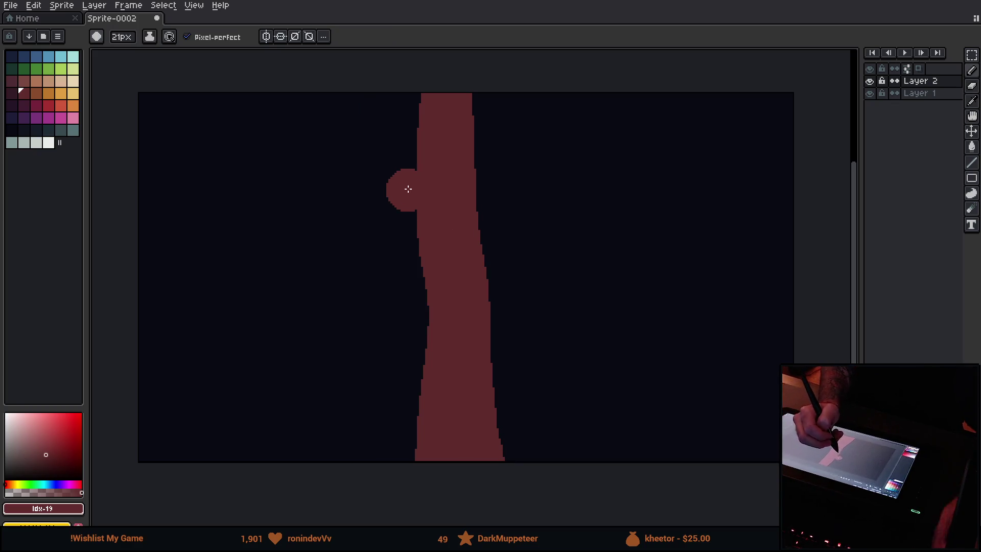
pyautogui.click(410, 188)
pyautogui.hotkey('ctrl', 'z')
pyautogui.press('-')
pyautogui.press('-')
pyautogui.press('-')
pyautogui.click(423, 245)
pyautogui.hotkey('ctrl', 'z')
pyautogui.press('-')
pyautogui.press('-')
pyautogui.press('-')
pyautogui.click(427, 238)
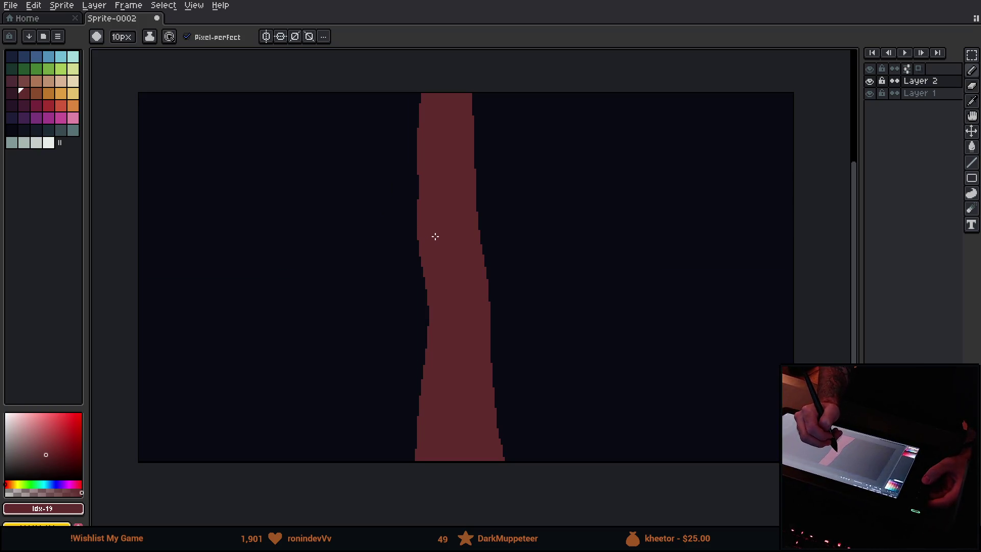
# Paint a long branch leftward from the trunk, thicken its joint, then enlarge the brush to 11px.
pyautogui.moveTo(428, 208)
pyautogui.mouseDown()
pyautogui.moveTo(293, 225)
pyautogui.moveTo(176, 190)
pyautogui.mouseUp()
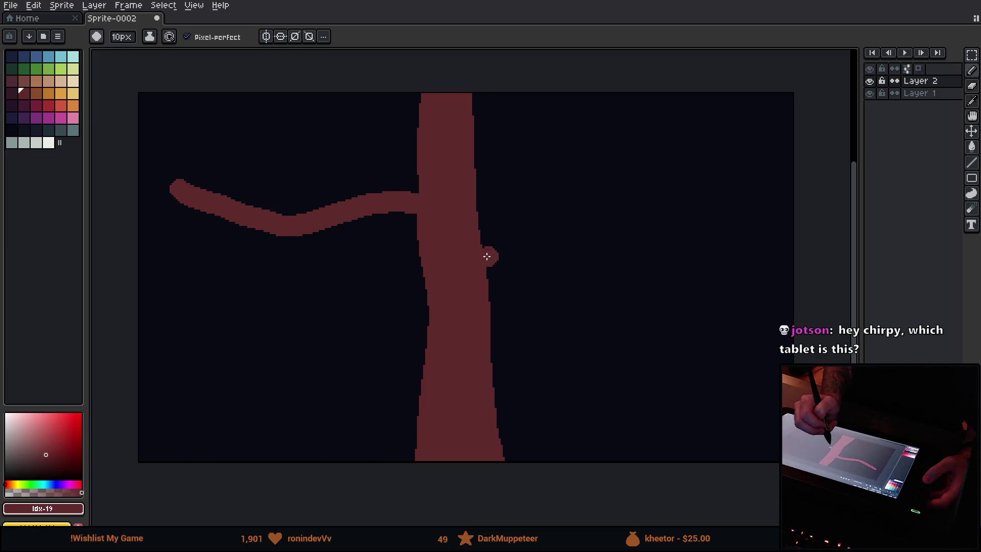
pyautogui.moveTo(421, 226); pyautogui.dragTo(366, 218)
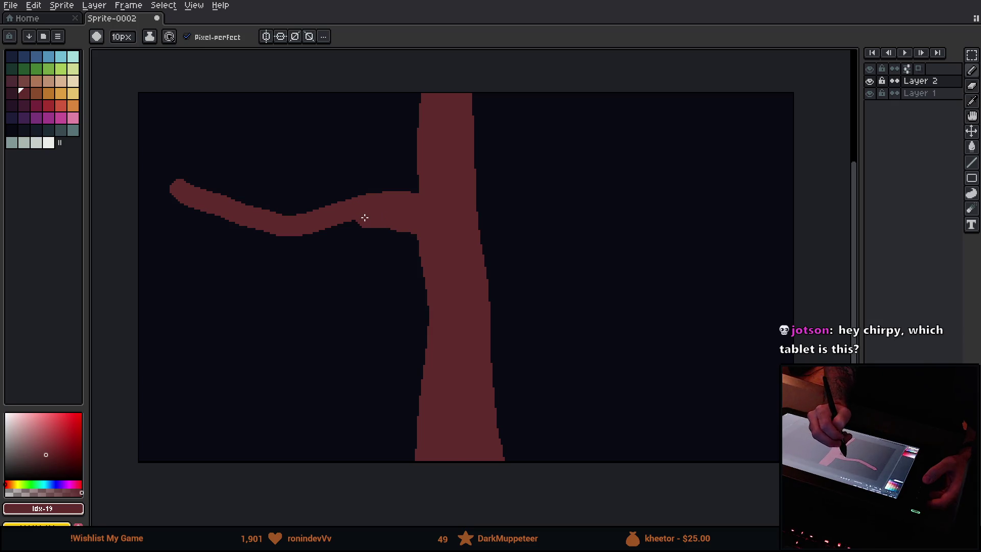
pyautogui.press('+')
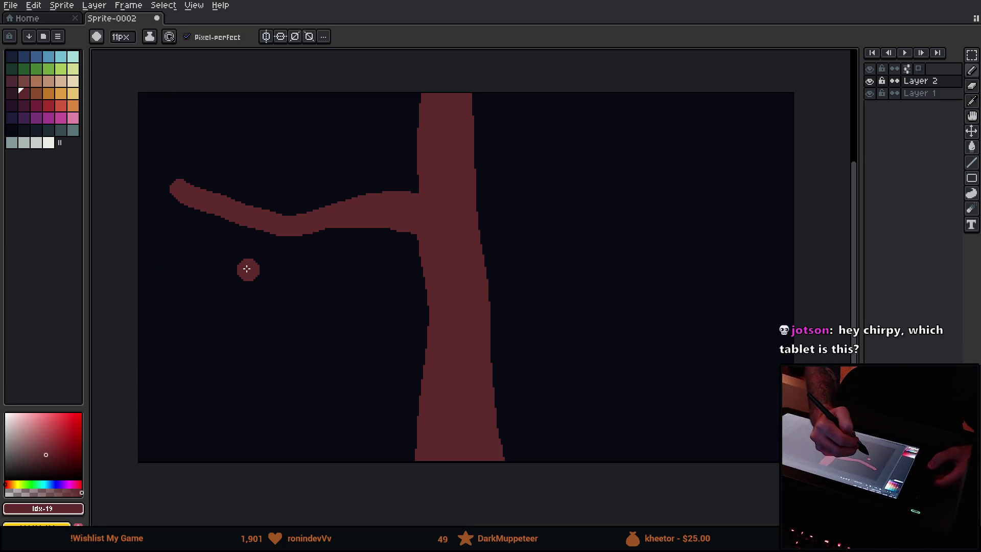
# Set the eraser brush size to 8px.
pyautogui.press('b')
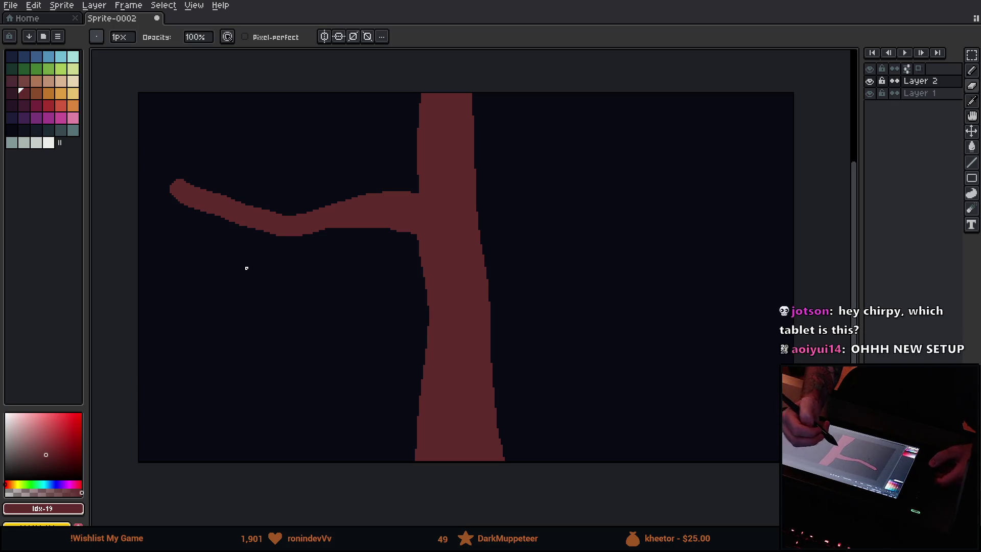
pyautogui.click(127, 40)
pyautogui.write('8')
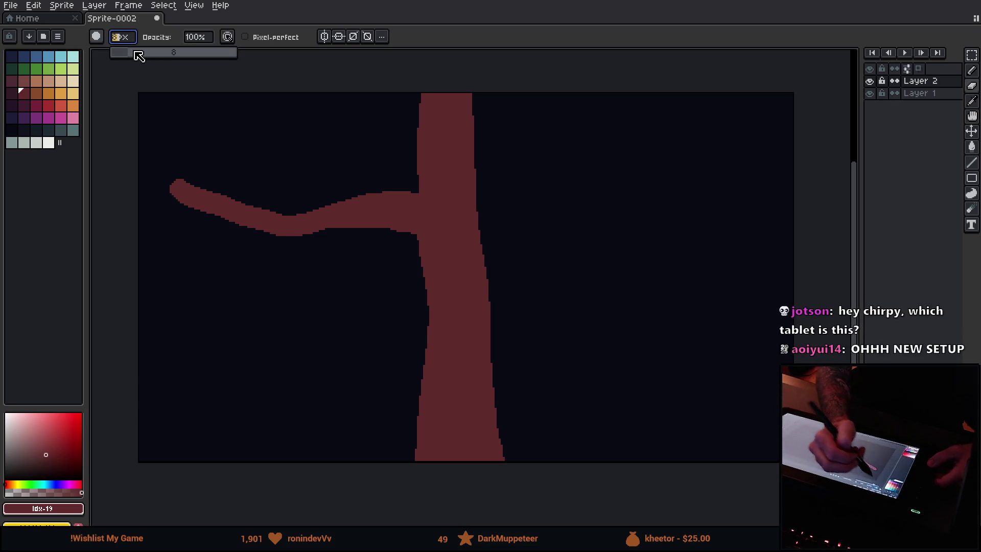
pyautogui.press('Return')
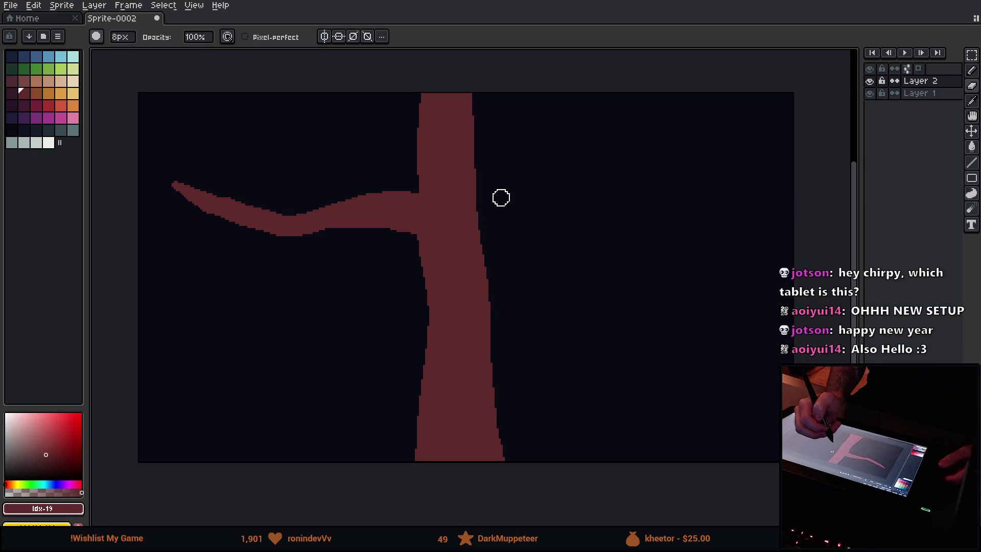
# Eyedrop the trunk red and pencil a branch from the lower trunk out to the right canvas edge.
pyautogui.keyDown('alt'); pyautogui.click(477, 225); pyautogui.keyUp('alt')
pyautogui.press('v')
pyautogui.press('b')
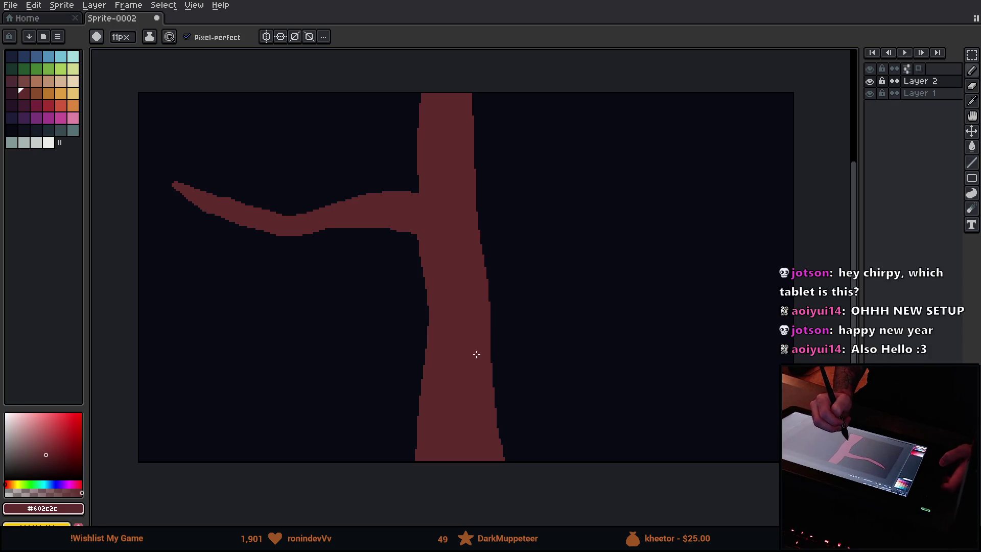
pyautogui.moveTo(476, 423)
pyautogui.mouseDown()
pyautogui.moveTo(523, 390)
pyautogui.moveTo(730, 346)
pyautogui.mouseUp()
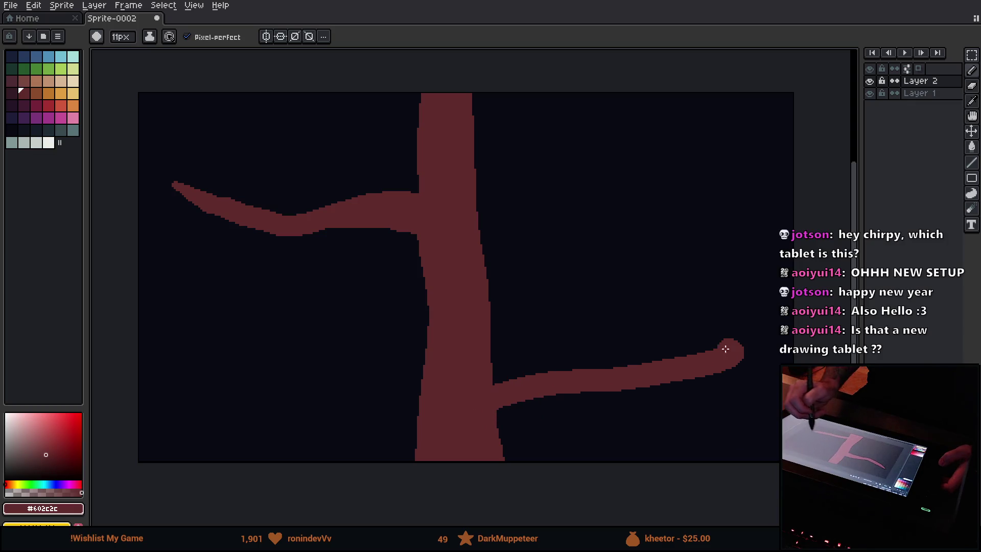
pyautogui.moveTo(493, 343)
pyautogui.mouseDown()
pyautogui.moveTo(702, 339)
pyautogui.moveTo(741, 326)
pyautogui.moveTo(541, 383)
pyautogui.moveTo(592, 361)
pyautogui.moveTo(516, 355)
pyautogui.mouseUp()
pyautogui.moveTo(681, 347)
pyautogui.mouseDown()
pyautogui.moveTo(789, 303)
pyautogui.moveTo(766, 347)
pyautogui.moveTo(811, 289)
pyautogui.mouseUp()
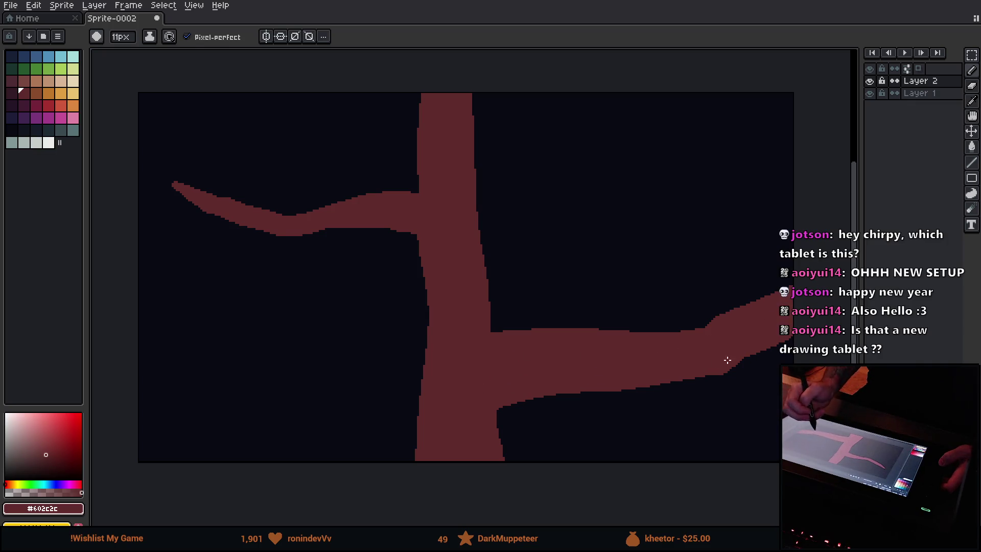
# Taper the right branch by erasing along its upper and lower edges with the 8px eraser.
pyautogui.press('e')
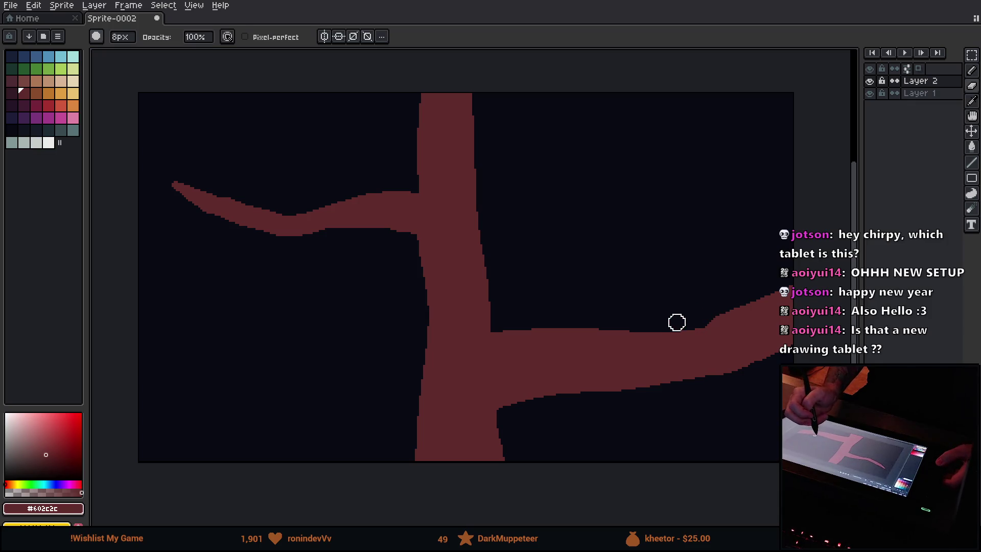
pyautogui.moveTo(676, 322); pyautogui.dragTo(801, 275)
pyautogui.moveTo(684, 400); pyautogui.dragTo(718, 383)
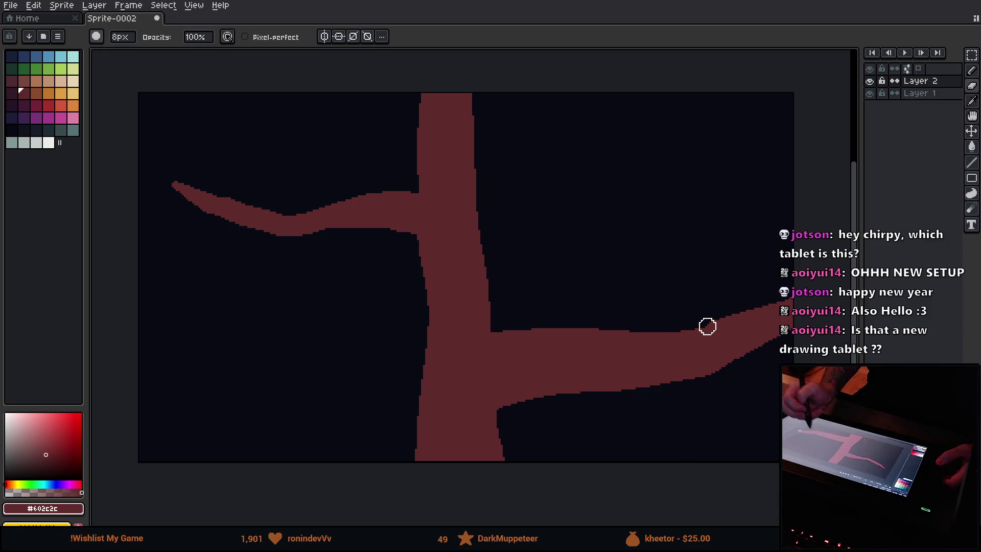
pyautogui.hscroll(1, 721, 312)
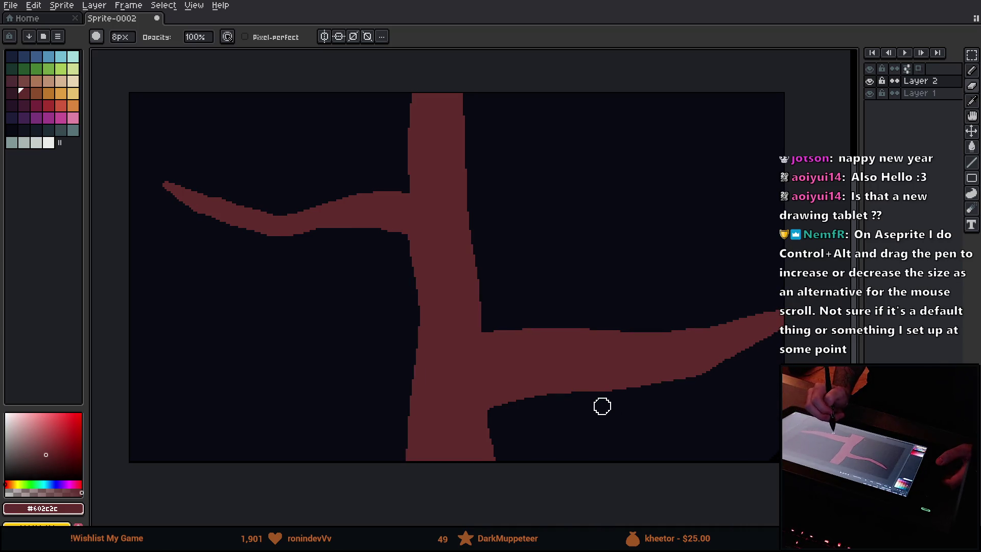
pyautogui.moveTo(614, 400)
pyautogui.mouseDown()
pyautogui.moveTo(708, 374)
pyautogui.moveTo(522, 379)
pyautogui.moveTo(570, 353)
pyautogui.moveTo(395, 307)
pyautogui.moveTo(536, 366)
pyautogui.moveTo(615, 357)
pyautogui.moveTo(624, 332)
pyautogui.mouseUp()
# Widen the left branch's underside with the 11px pencil, then reshape that edge with the eraser.
pyautogui.moveTo(357, 230)
pyautogui.mouseDown()
pyautogui.moveTo(420, 271)
pyautogui.moveTo(307, 222)
pyautogui.mouseUp()
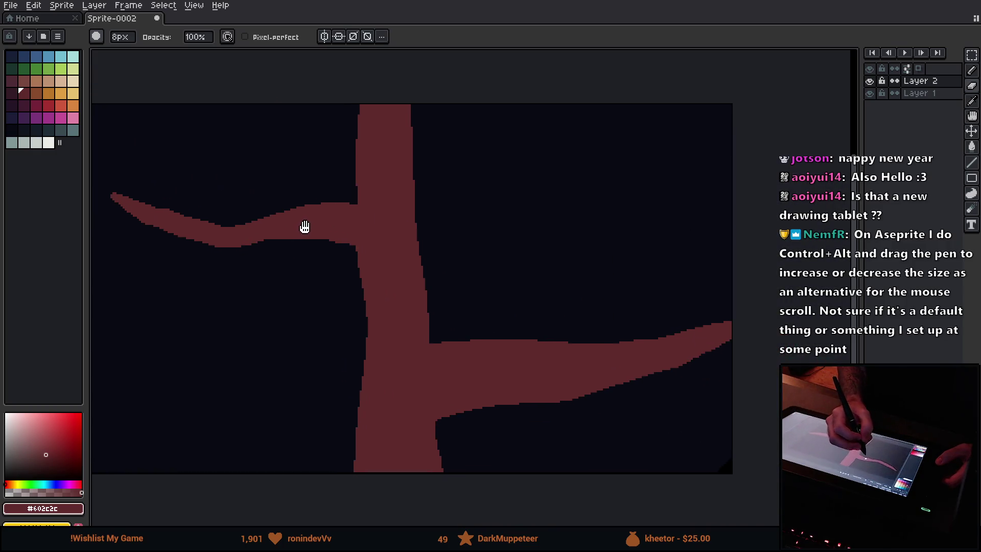
pyautogui.press('v')
pyautogui.press('b')
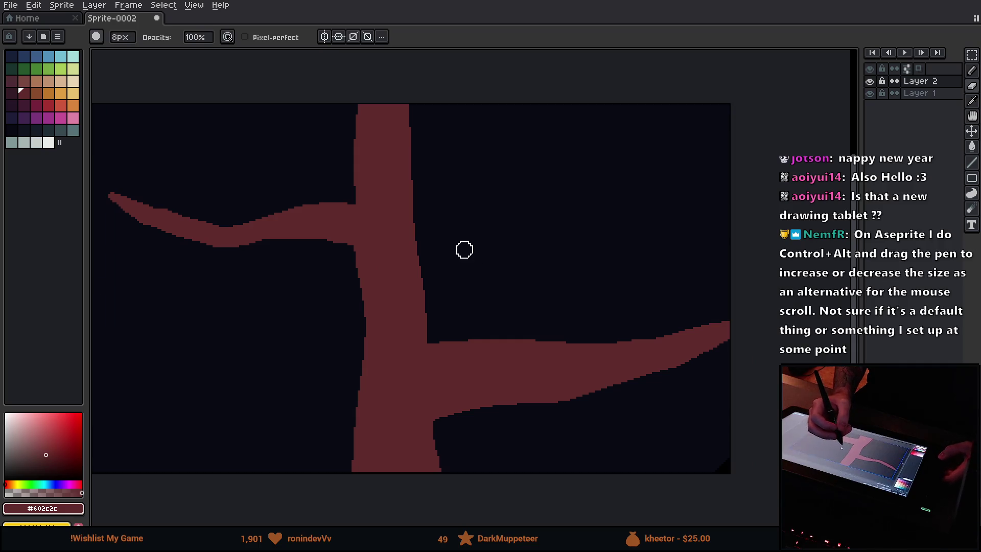
pyautogui.press('b')
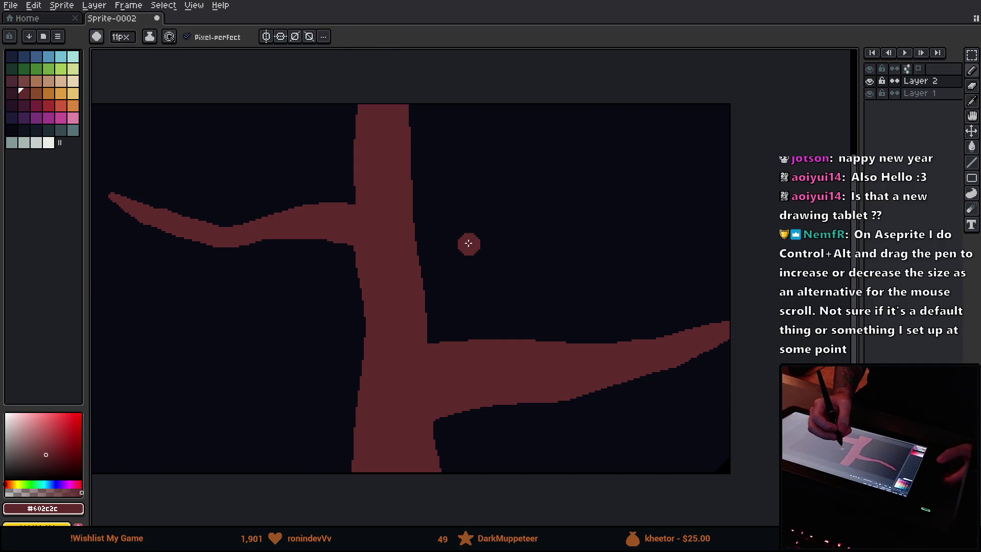
pyautogui.moveTo(225, 241)
pyautogui.mouseDown()
pyautogui.moveTo(280, 240)
pyautogui.moveTo(347, 268)
pyautogui.mouseUp()
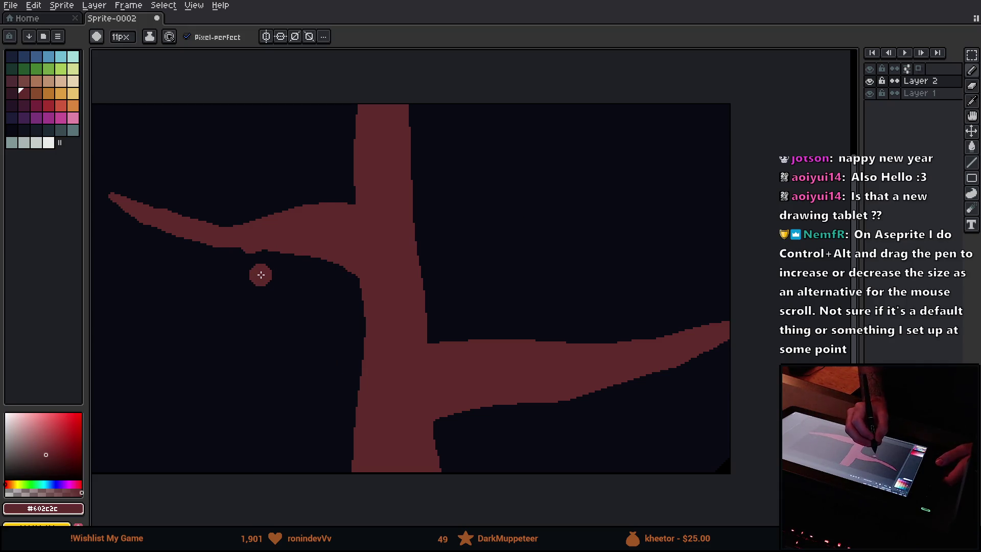
pyautogui.press('b')
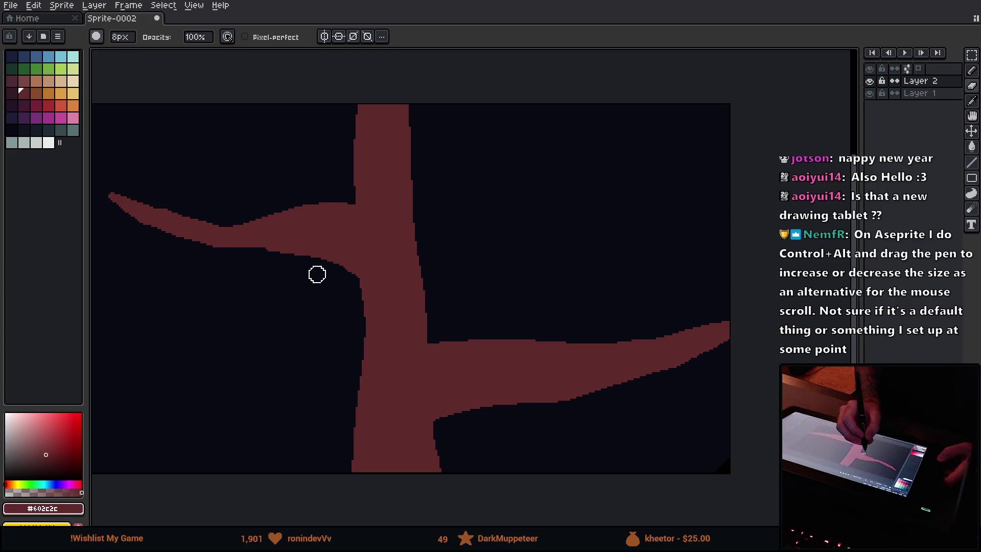
pyautogui.moveTo(273, 262)
pyautogui.mouseDown()
pyautogui.moveTo(337, 265)
pyautogui.moveTo(358, 280)
pyautogui.mouseUp()
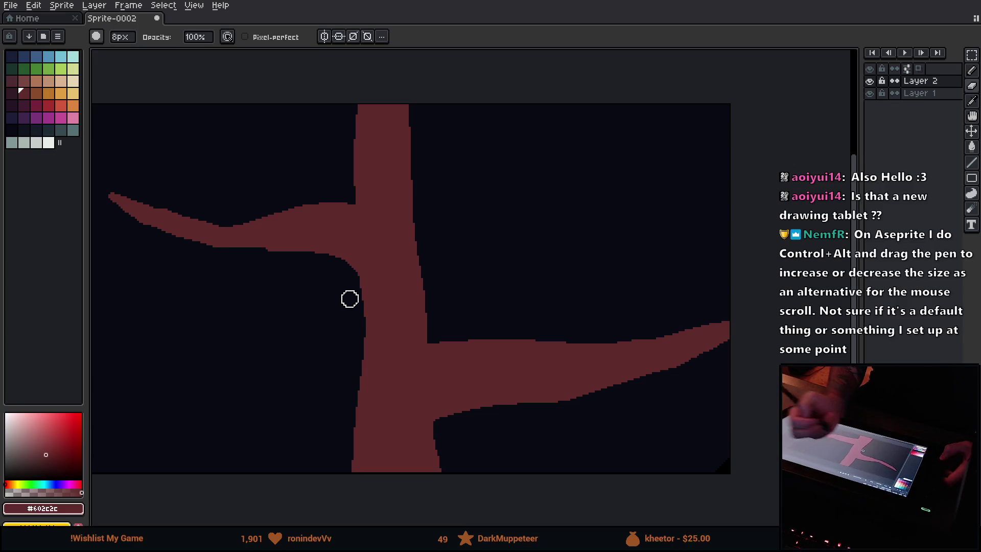
# Paint a thinner third branch rising to the upper right with an 8px pencil.
pyautogui.click(467, 236)
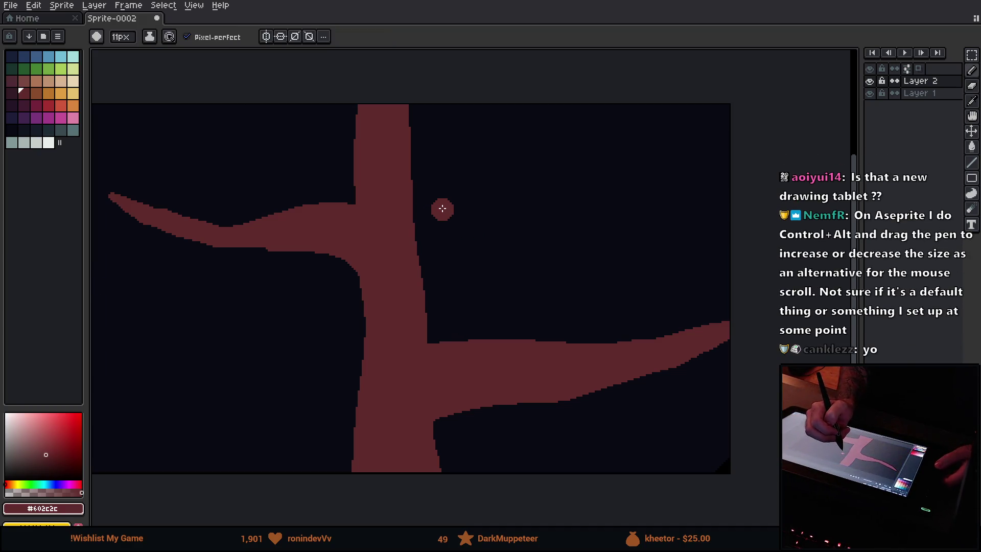
pyautogui.press('-')
pyautogui.press('-')
pyautogui.press('-')
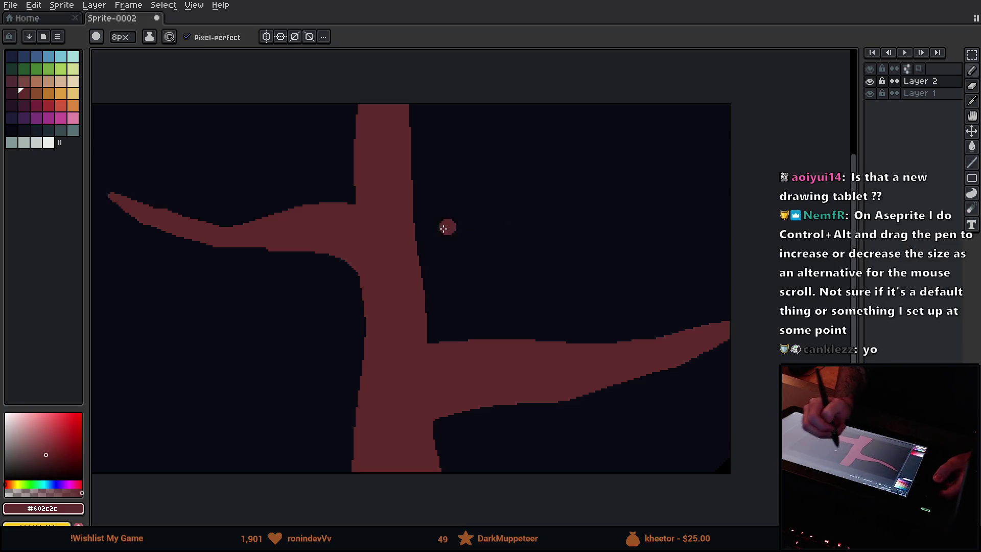
pyautogui.moveTo(409, 191); pyautogui.dragTo(590, 134)
pyautogui.moveTo(401, 179); pyautogui.dragTo(580, 143)
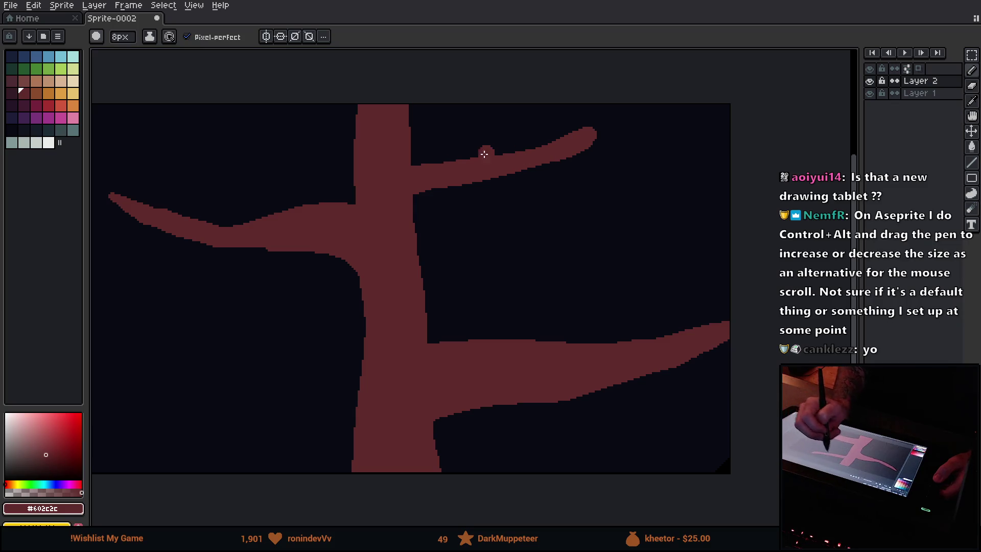
# Thicken the upper-right branch's top edge, then make Layer 1 the active layer.
pyautogui.moveTo(494, 158)
pyautogui.mouseDown()
pyautogui.moveTo(430, 164)
pyautogui.moveTo(435, 155)
pyautogui.mouseUp()
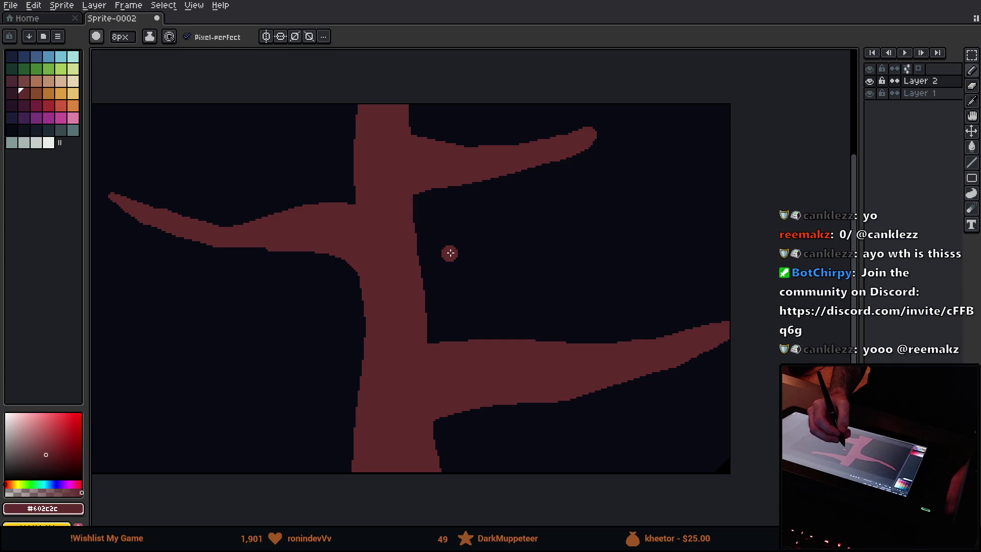
pyautogui.keyDown('ctrl'); pyautogui.click(482, 260); pyautogui.keyUp('ctrl')
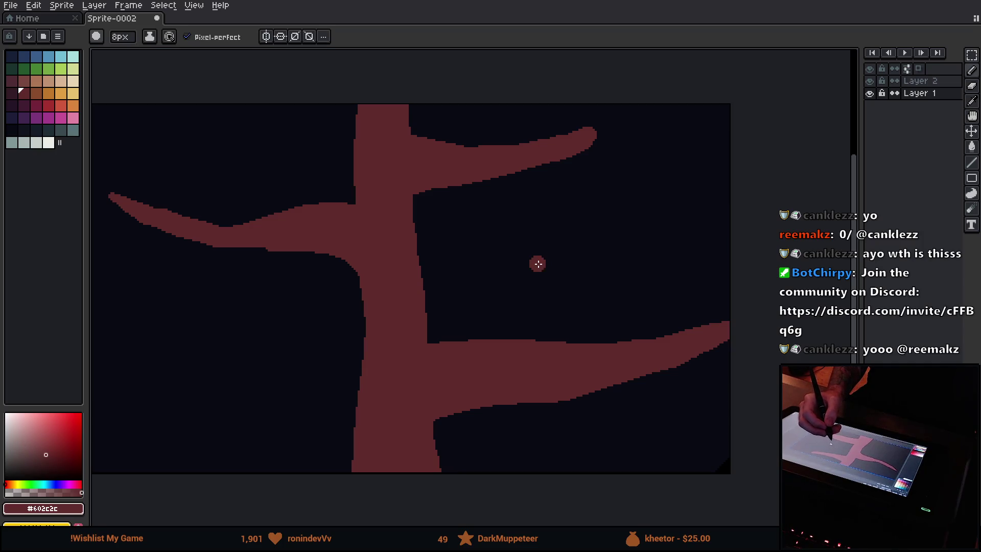
pyautogui.press('+')
pyautogui.press('+')
pyautogui.press('+')
# Sketch thin 1px trial strokes beside the upper branch, then undo them.
pyautogui.moveTo(559, 267)
pyautogui.mouseDown()
pyautogui.moveTo(618, 199)
pyautogui.moveTo(485, 341)
pyautogui.moveTo(651, 173)
pyautogui.moveTo(543, 269)
pyautogui.moveTo(688, 142)
pyautogui.moveTo(556, 243)
pyautogui.moveTo(550, 311)
pyautogui.moveTo(608, 232)
pyautogui.moveTo(626, 215)
pyautogui.moveTo(587, 258)
pyautogui.moveTo(648, 201)
pyautogui.moveTo(550, 251)
pyautogui.mouseUp()
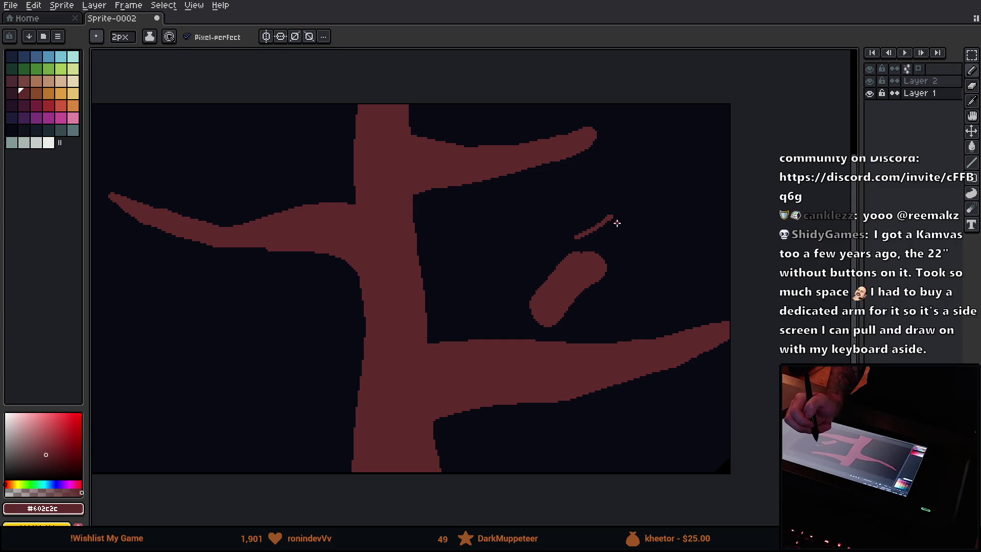
pyautogui.moveTo(622, 258)
pyautogui.mouseDown()
pyautogui.moveTo(661, 212)
pyautogui.moveTo(637, 267)
pyautogui.moveTo(677, 232)
pyautogui.moveTo(664, 217)
pyautogui.mouseUp()
pyautogui.moveTo(626, 244)
pyautogui.mouseDown()
pyautogui.moveTo(660, 209)
pyautogui.moveTo(620, 221)
pyautogui.moveTo(621, 260)
pyautogui.mouseUp()
pyautogui.hotkey('ctrl', 'z')
pyautogui.hotkey('ctrl', 'z')
pyautogui.hotkey('ctrl', 'z')
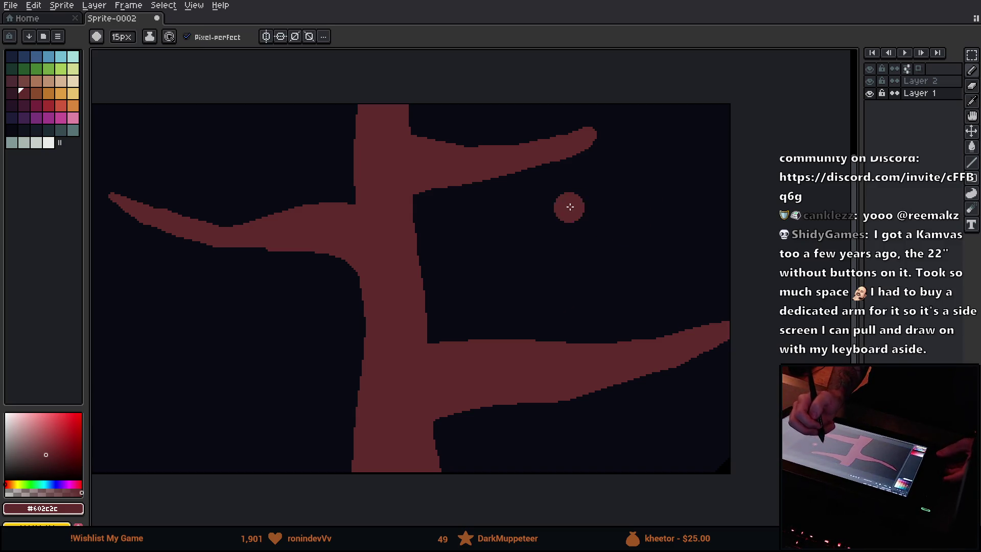
# Erase a strip along the upper-right branch's tip with the 8px eraser.
pyautogui.press('e')
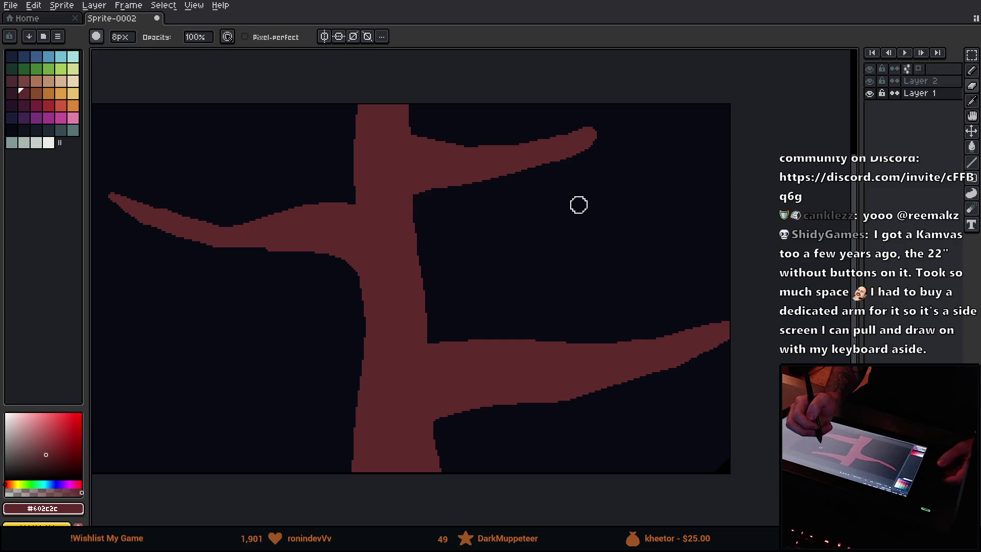
pyautogui.moveTo(538, 177); pyautogui.dragTo(596, 142)
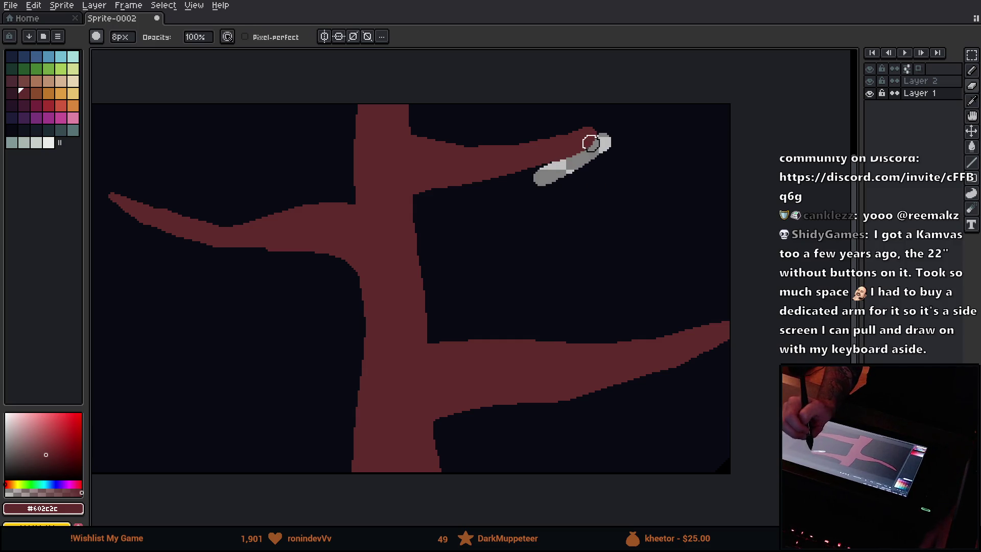
pyautogui.click(920, 80)
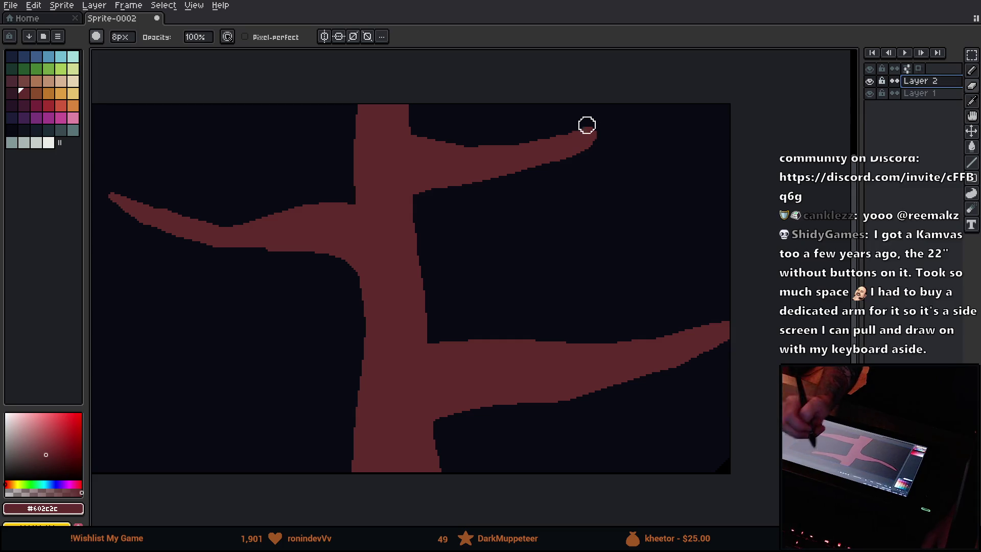
# Trim the upper branch's top edge, round the corner under the right branch, and lower both branch tops.
pyautogui.moveTo(481, 138); pyautogui.dragTo(609, 125)
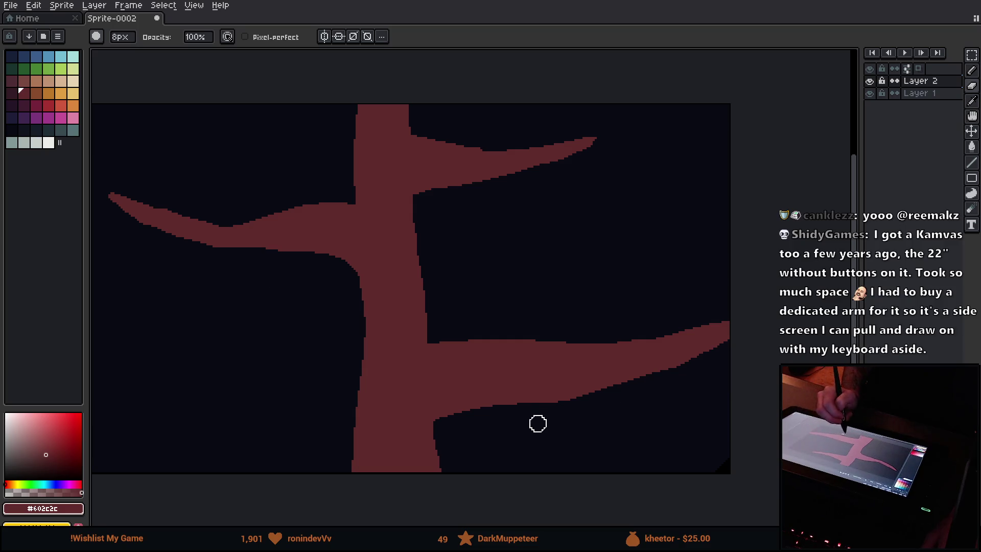
pyautogui.moveTo(441, 422)
pyautogui.mouseDown()
pyautogui.moveTo(475, 422)
pyautogui.moveTo(451, 409)
pyautogui.moveTo(534, 416)
pyautogui.mouseUp()
pyautogui.moveTo(434, 338)
pyautogui.mouseDown()
pyautogui.moveTo(529, 324)
pyautogui.moveTo(549, 338)
pyautogui.moveTo(660, 317)
pyautogui.mouseUp()
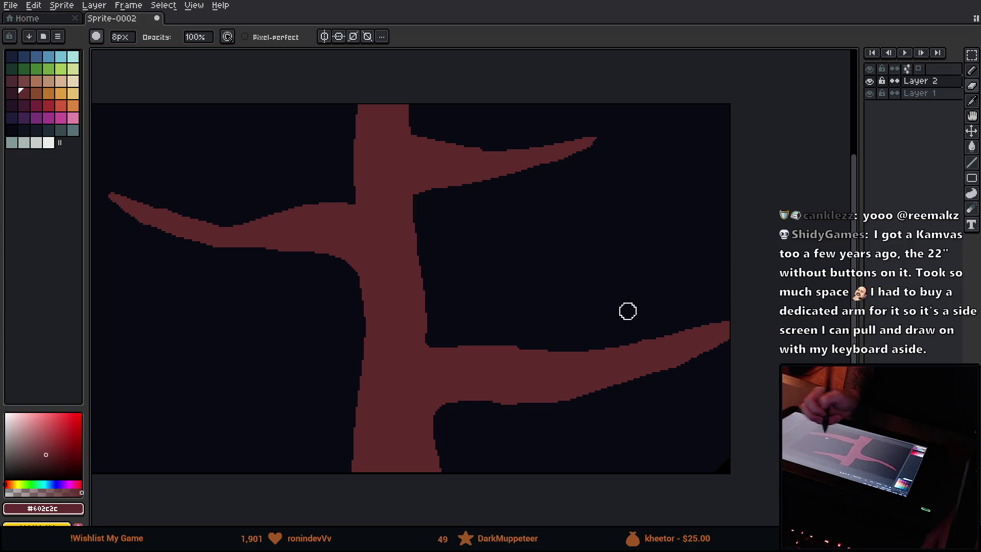
pyautogui.moveTo(716, 357)
pyautogui.mouseDown()
pyautogui.moveTo(658, 366)
pyautogui.moveTo(792, 355)
pyautogui.mouseUp()
pyautogui.moveTo(311, 209); pyautogui.dragTo(405, 196)
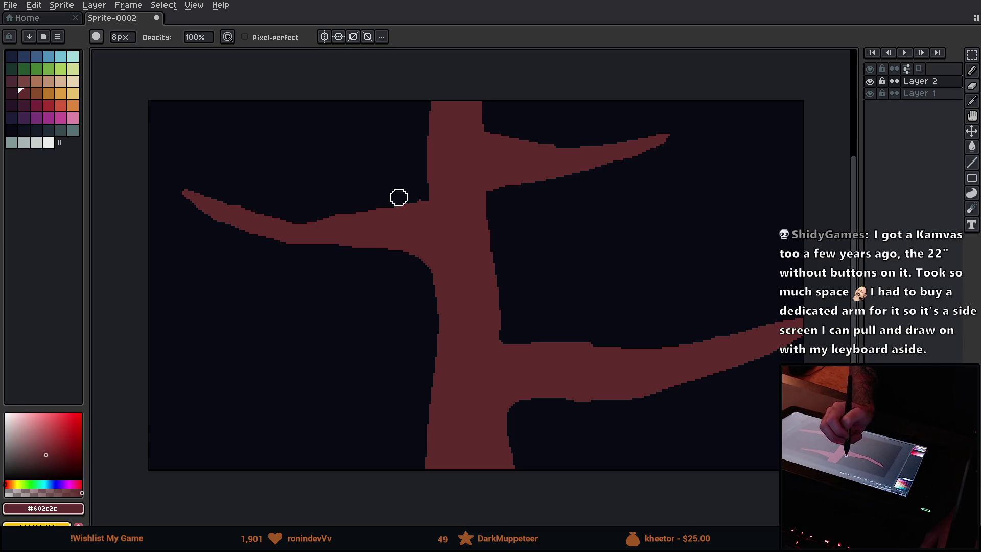
# Fill out the left branch's top edge with a 7px pencil and erase the upper-right branch's top near the trunk.
pyautogui.press('b')
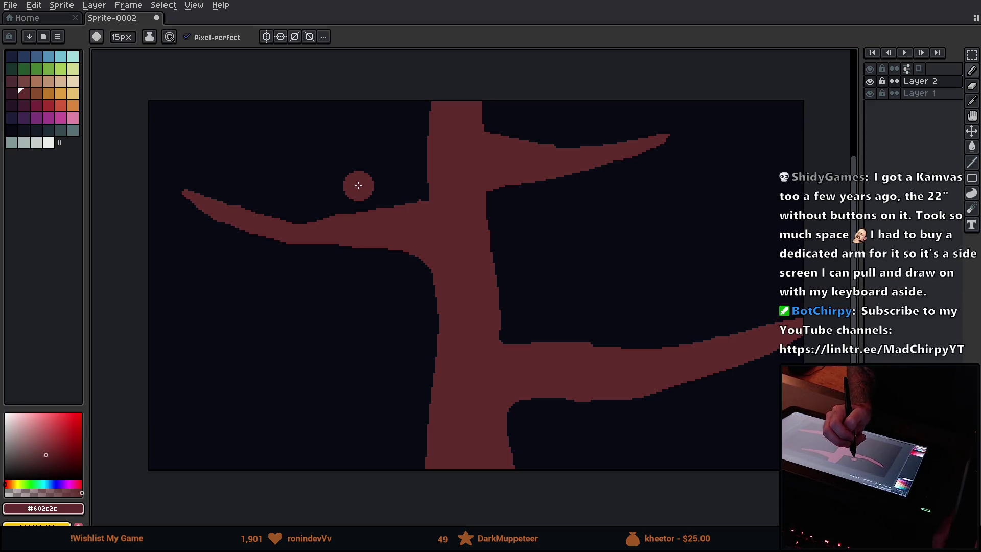
pyautogui.press('-')
pyautogui.press('-')
pyautogui.press('-')
pyautogui.moveTo(297, 227)
pyautogui.mouseDown()
pyautogui.moveTo(291, 223)
pyautogui.moveTo(311, 222)
pyautogui.mouseUp()
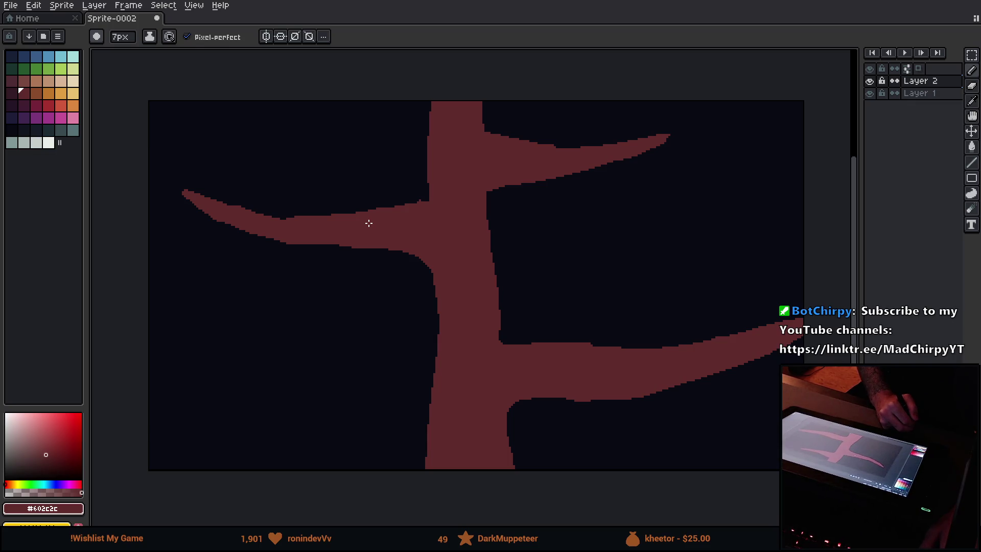
pyautogui.press('e')
pyautogui.moveTo(494, 141); pyautogui.dragTo(562, 138)
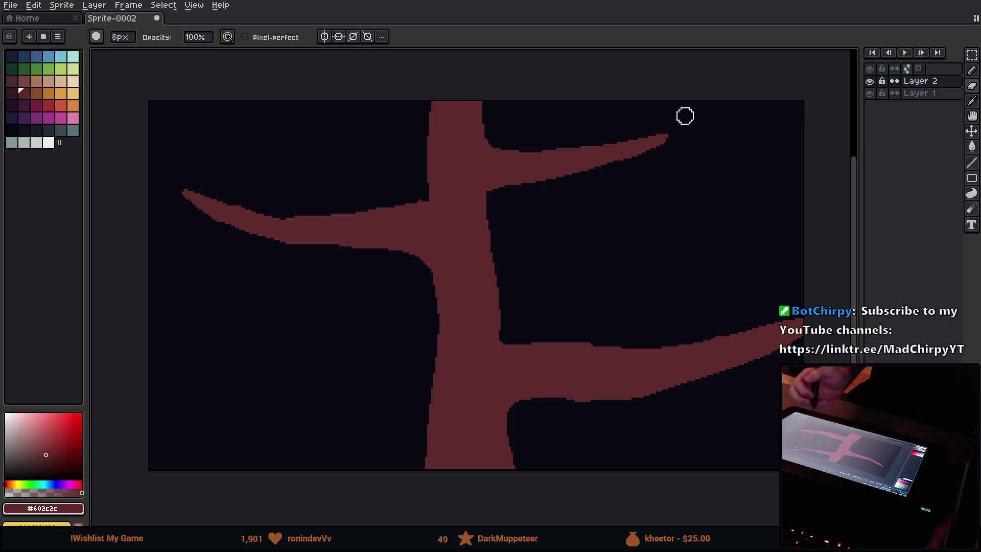
pyautogui.moveTo(683, 114)
pyautogui.mouseDown()
pyautogui.moveTo(446, 328)
pyautogui.moveTo(576, 271)
pyautogui.moveTo(670, 139)
pyautogui.moveTo(660, 154)
pyautogui.mouseUp()
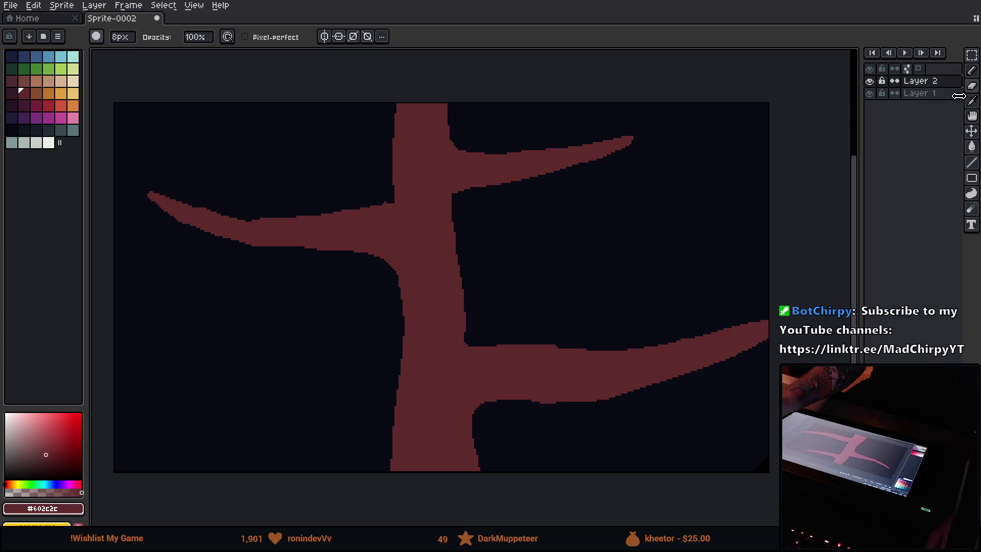
# Select the whole tree shape with the Magic Wand.
pyautogui.click(972, 55)
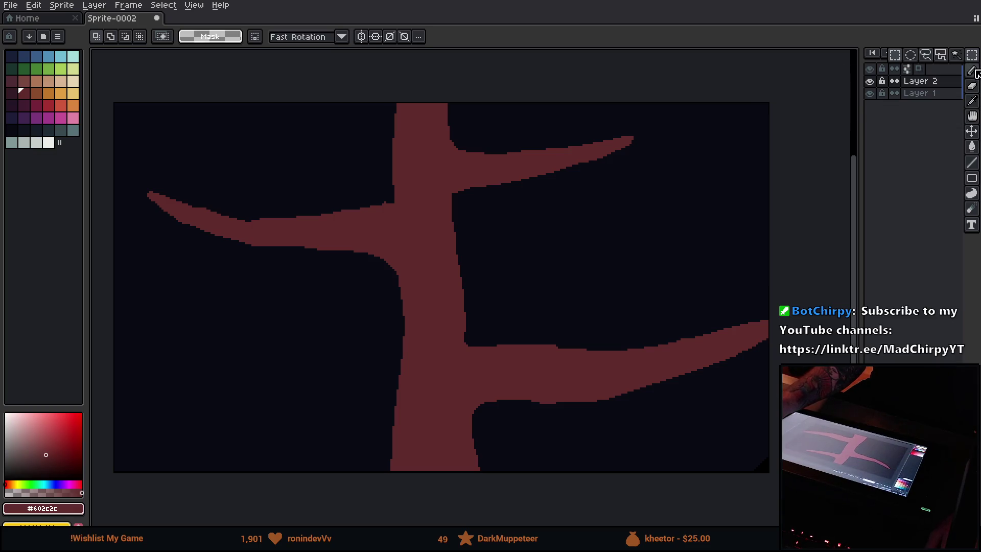
pyautogui.click(955, 54)
pyautogui.click(441, 287)
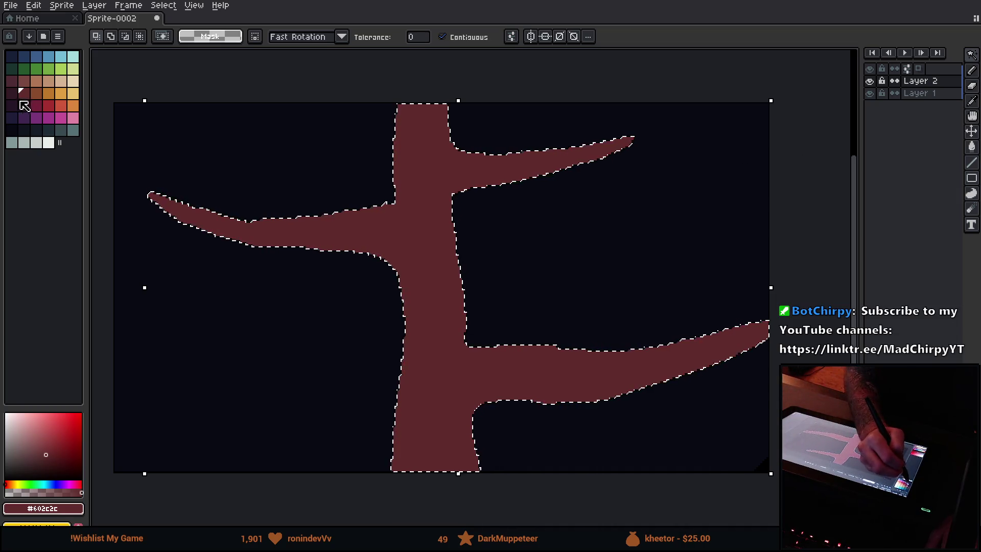
# Paint orange-brown highlights with a 12px pencil along the left branch and upper-right branch top edges.
pyautogui.click(36, 97)
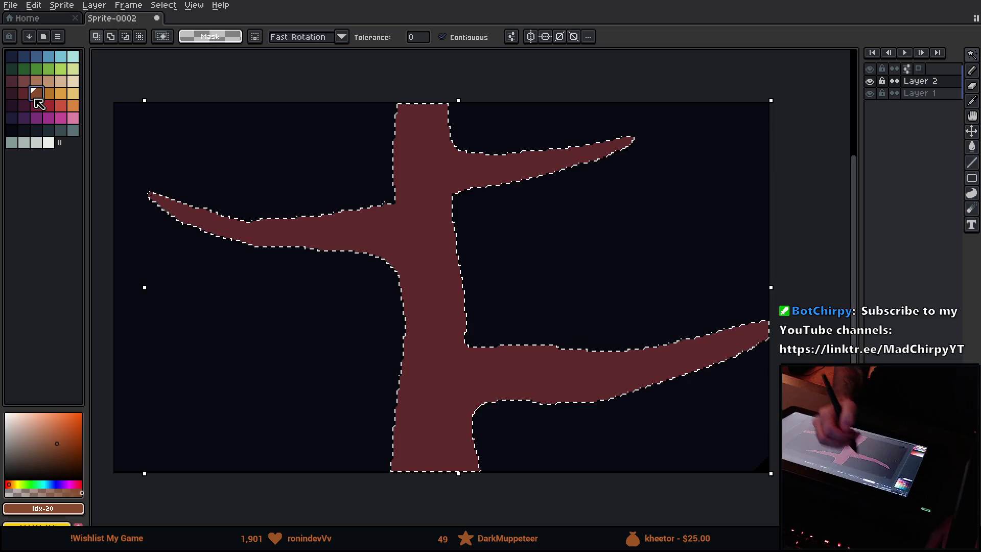
pyautogui.press('b')
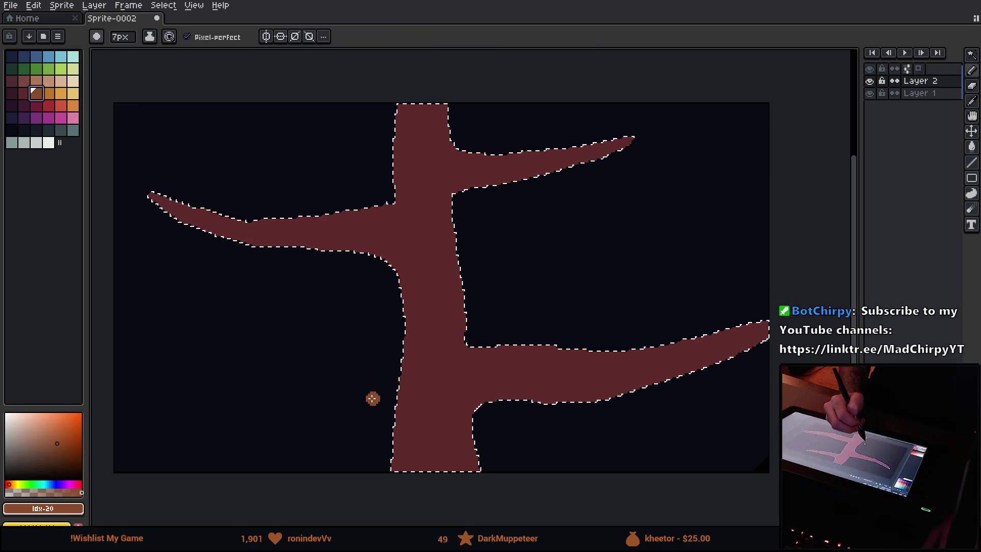
pyautogui.press('-')
pyautogui.press('+')
pyautogui.press('+')
pyautogui.press('+')
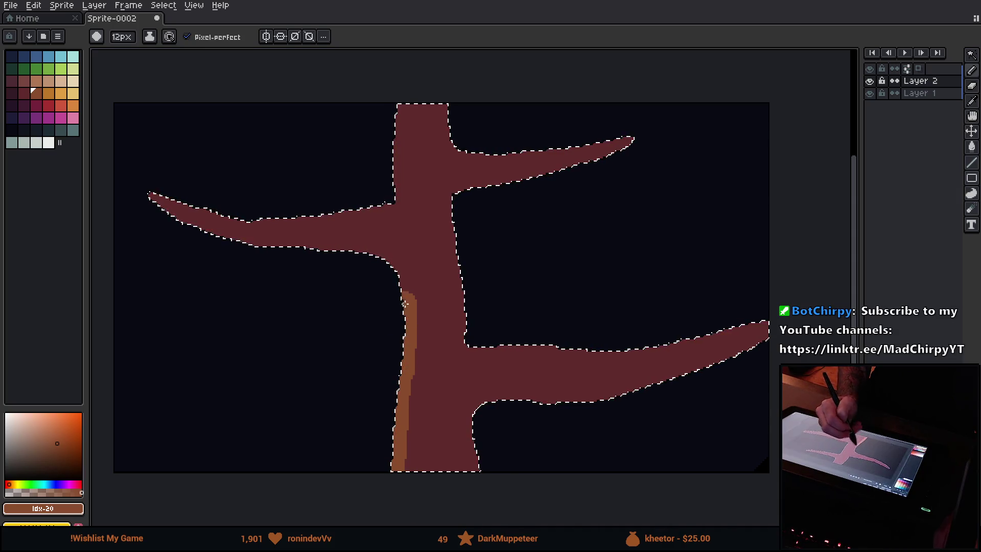
pyautogui.hotkey('ctrl', 'z')
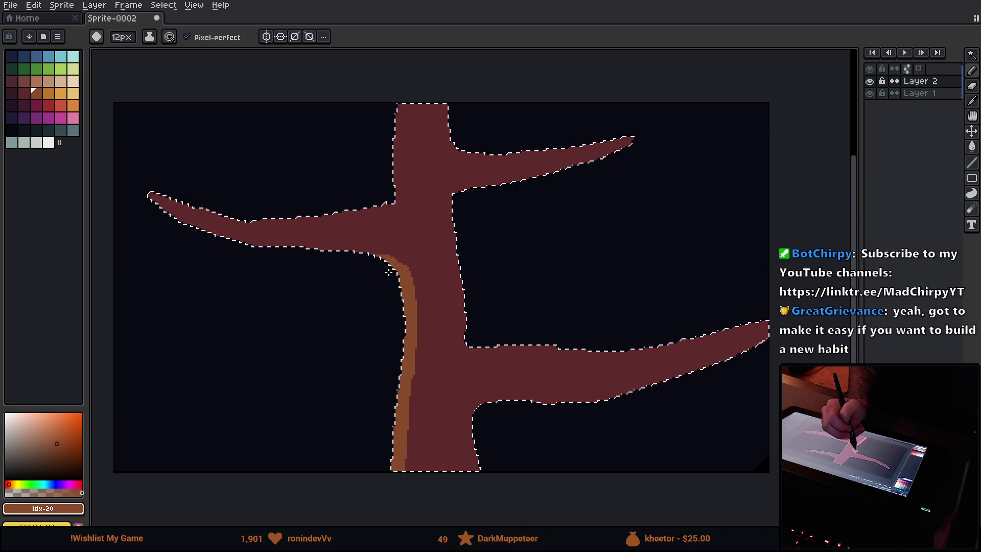
pyautogui.moveTo(162, 183); pyautogui.dragTo(173, 189)
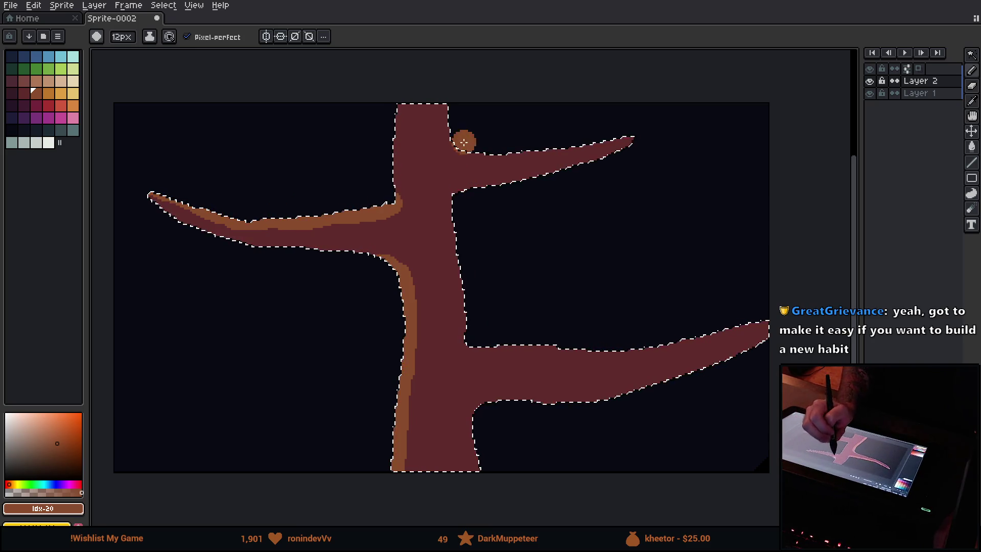
pyautogui.moveTo(497, 151); pyautogui.dragTo(630, 141)
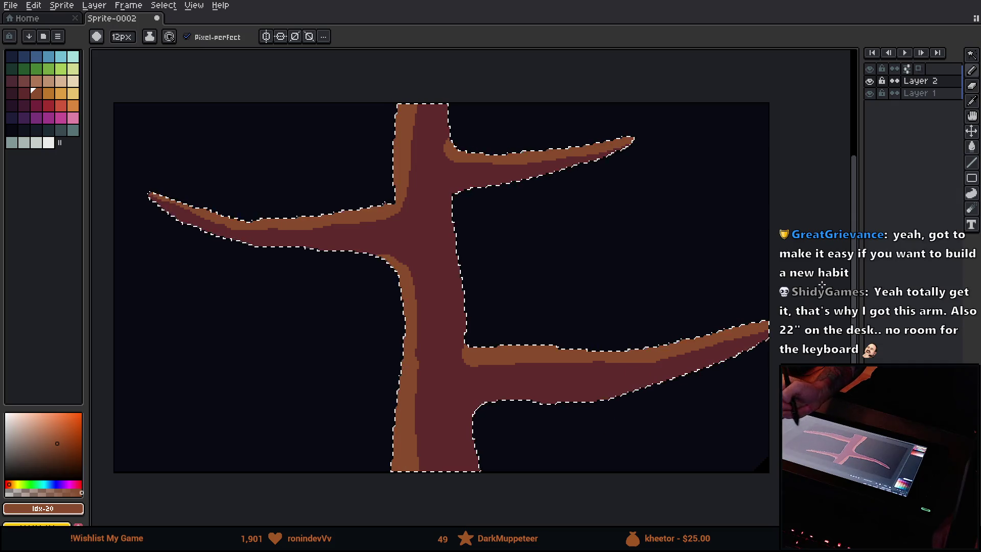
# Sample the trunk's base red, choose a darker shadow colour, and set the brush to 9px.
pyautogui.press('i')
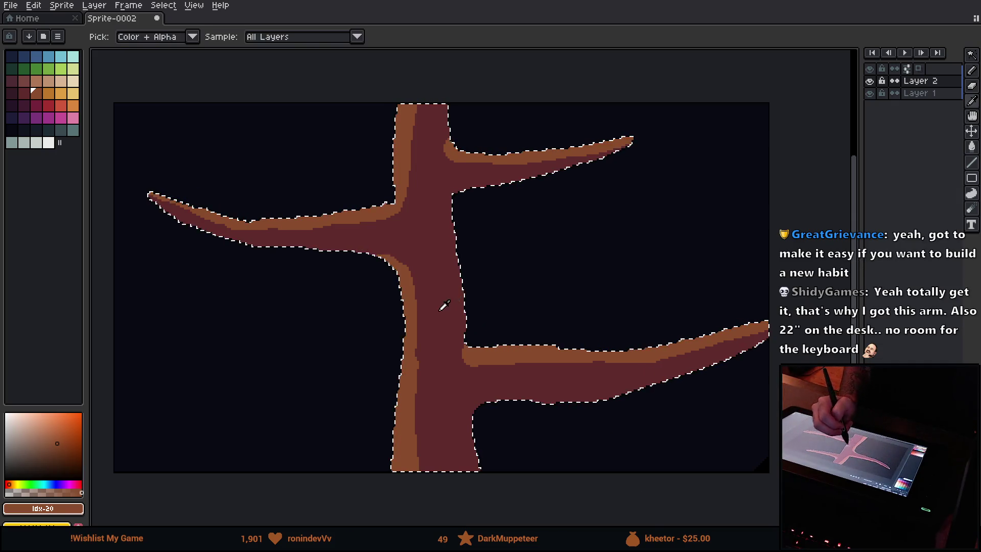
pyautogui.click(442, 306)
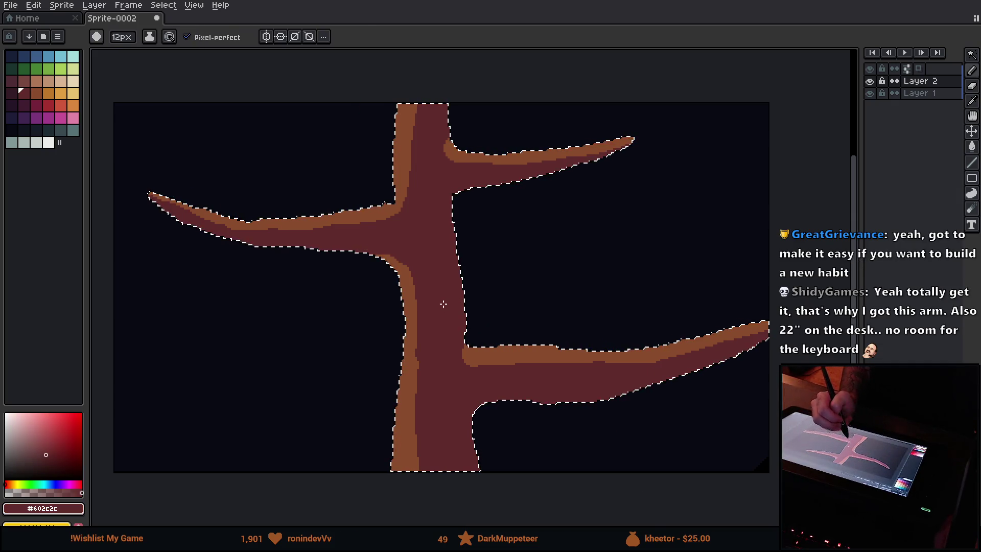
pyautogui.click(12, 94)
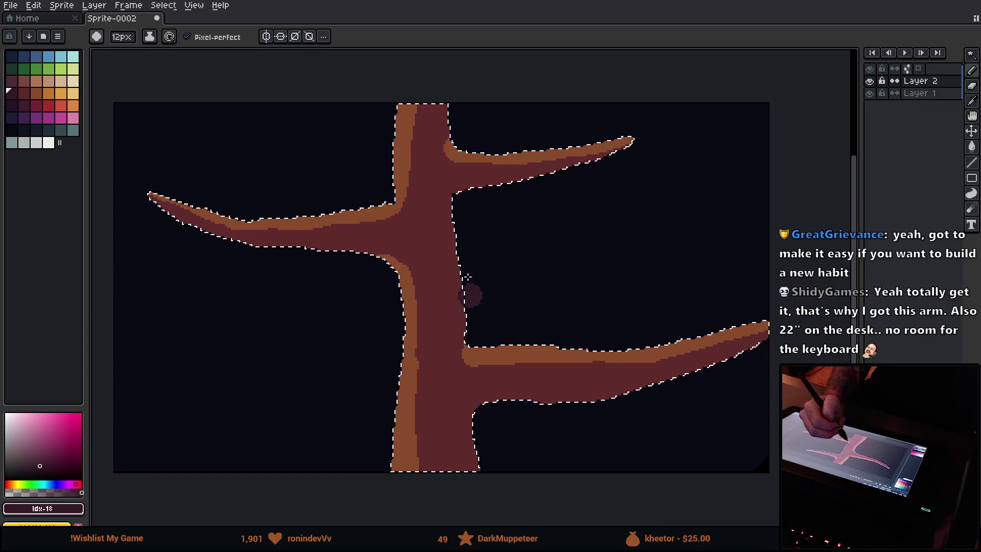
pyautogui.press('+')
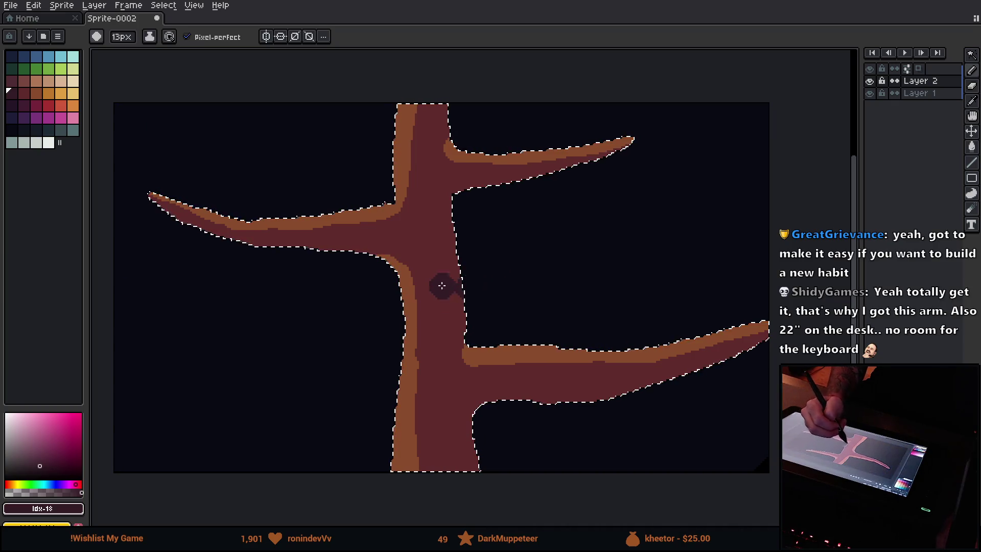
pyautogui.press('-')
pyautogui.press('-')
pyautogui.press('-')
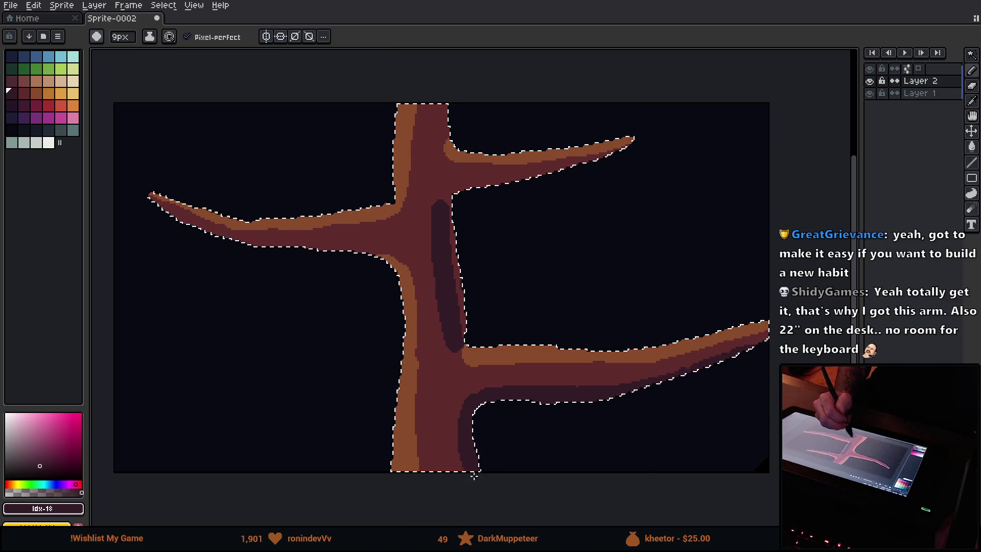
# Eyedrop #602c2c and #341c27, then shade the upper-right branch's underside where it meets the trunk.
pyautogui.keyDown('alt'); pyautogui.click(455, 388); pyautogui.keyUp('alt')
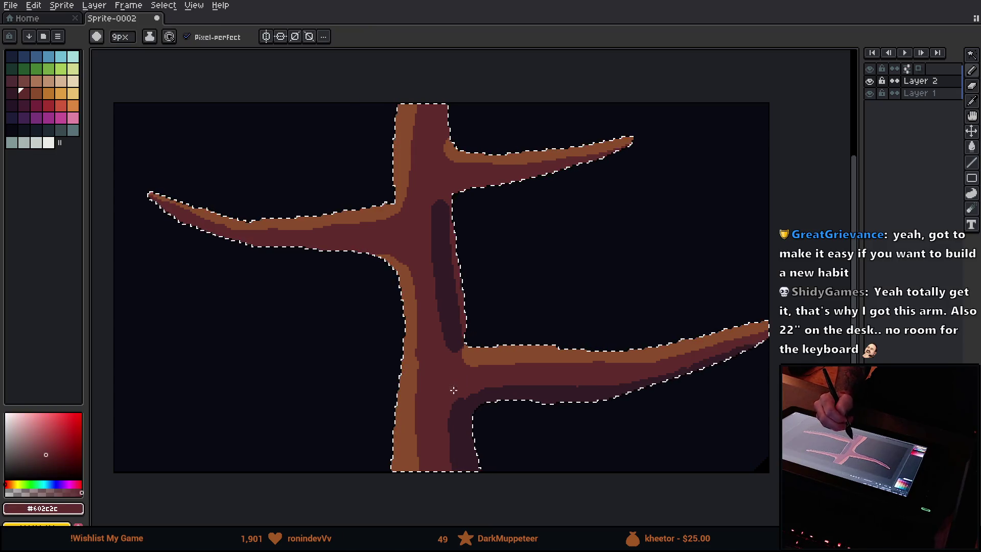
pyautogui.keyDown('alt'); pyautogui.click(463, 437); pyautogui.keyUp('alt')
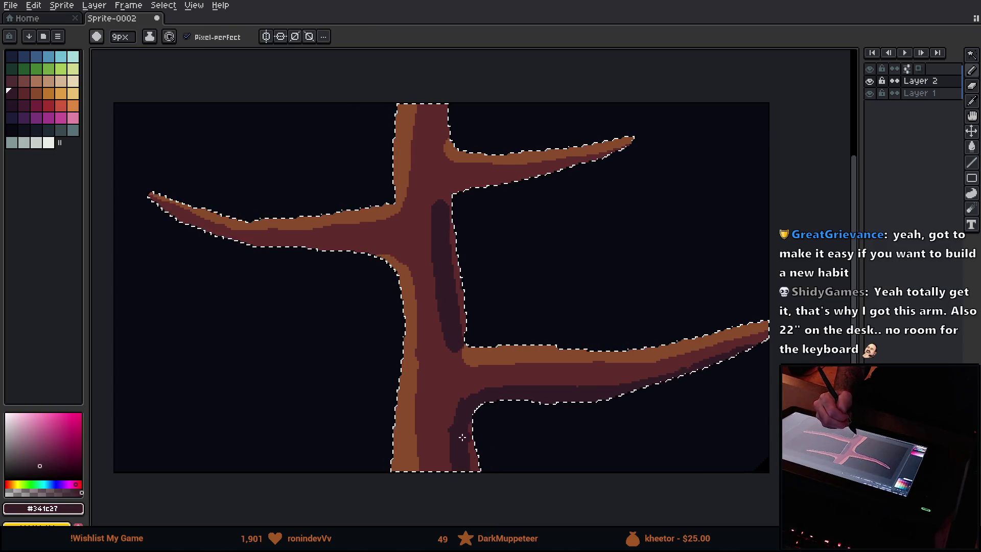
pyautogui.keyDown('alt'); pyautogui.click(457, 401); pyautogui.keyUp('alt')
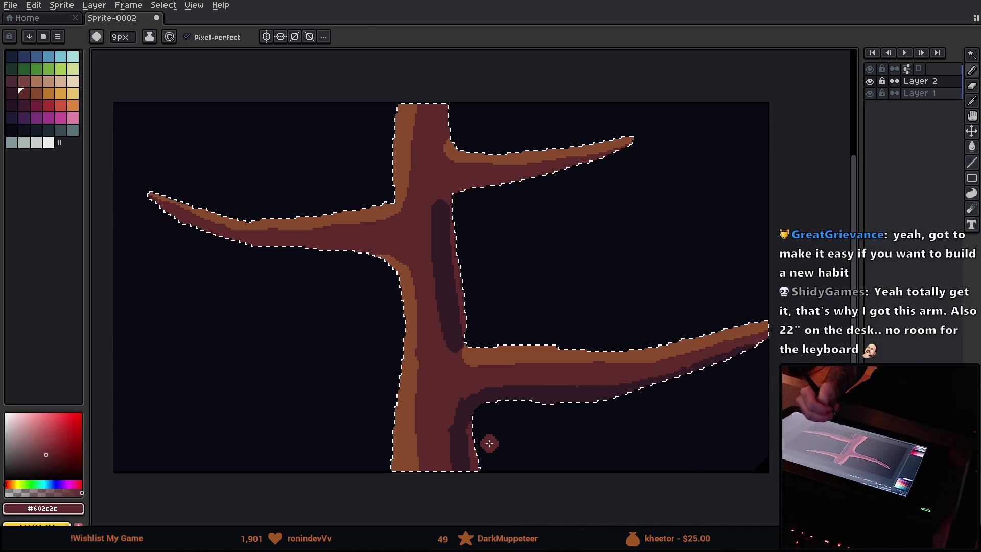
pyautogui.keyDown('alt'); pyautogui.click(487, 168); pyautogui.keyUp('alt')
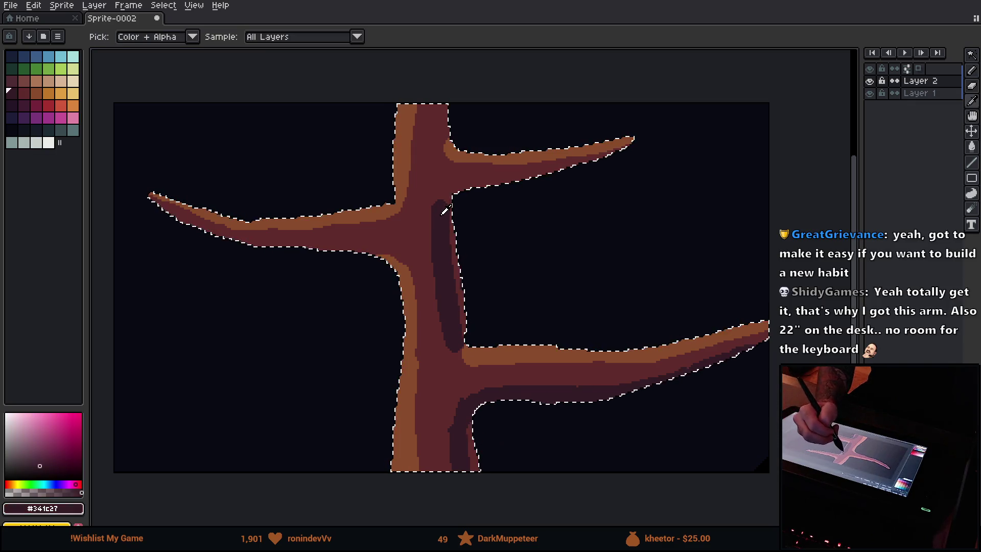
pyautogui.moveTo(461, 189)
pyautogui.mouseDown()
pyautogui.moveTo(452, 193)
pyautogui.moveTo(595, 162)
pyautogui.mouseUp()
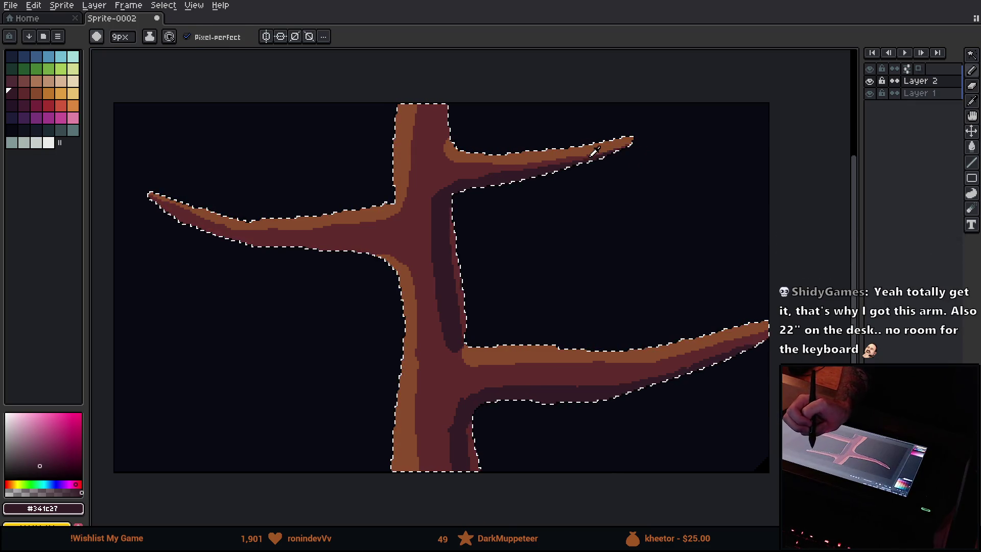
# Sample nearby colours and dab orange-brown highlight onto the upper-right branch.
pyautogui.keyDown('alt'); pyautogui.click(602, 156); pyautogui.keyUp('alt')
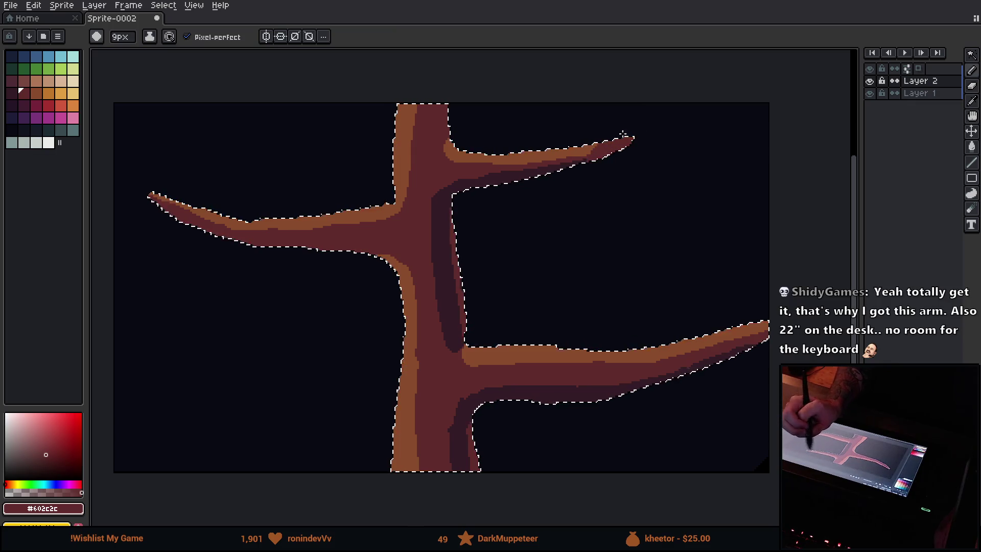
pyautogui.keyDown('alt'); pyautogui.click(601, 162); pyautogui.keyUp('alt')
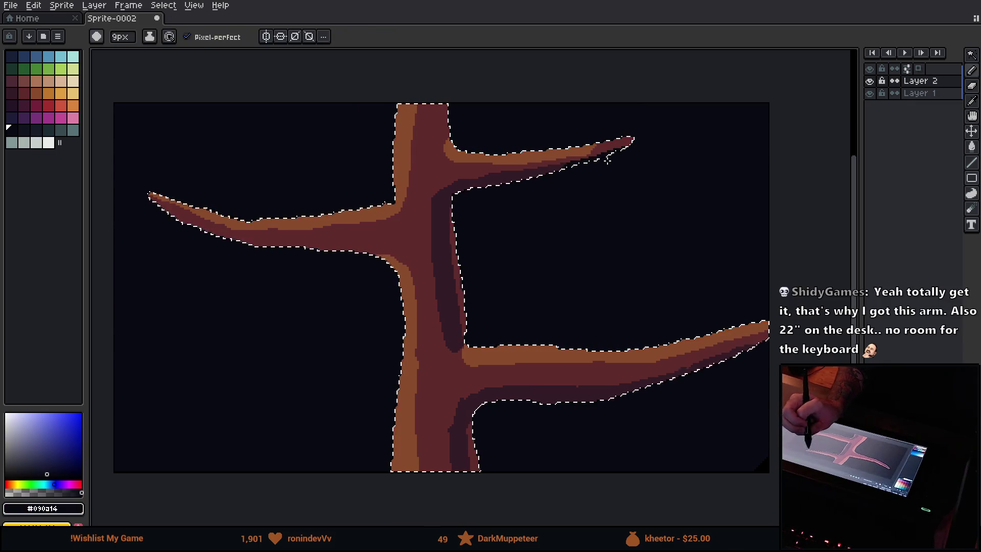
pyautogui.keyDown('alt'); pyautogui.click(541, 169); pyautogui.keyUp('alt')
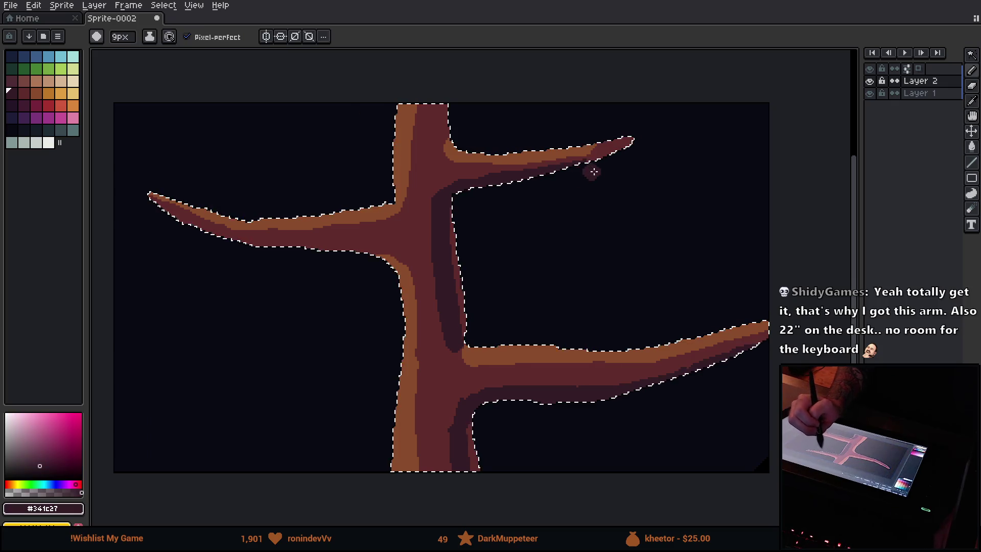
pyautogui.keyDown('alt'); pyautogui.click(582, 146); pyautogui.keyUp('alt')
pyautogui.click(582, 139)
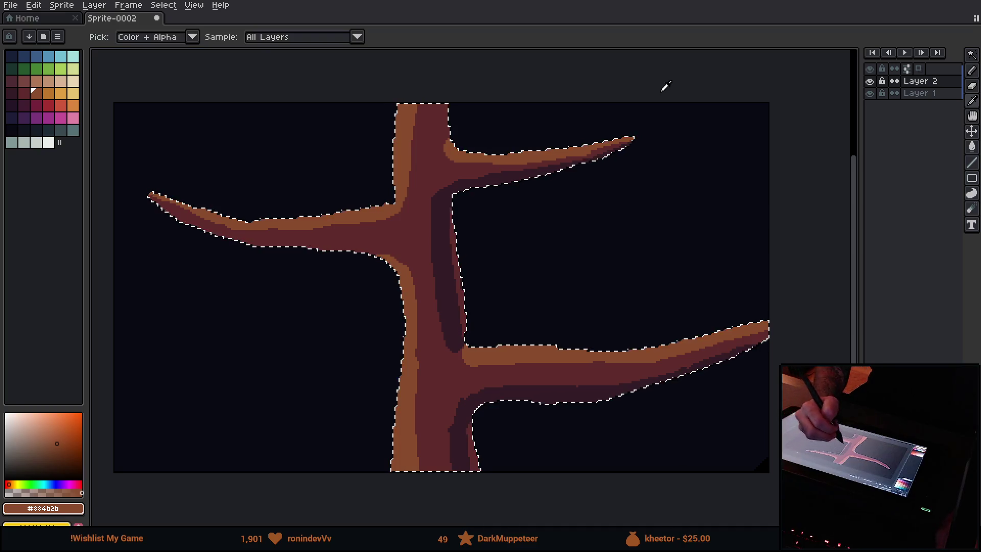
# Refine the trunk's right-side shadow alternating #341c27 and #602c2c, ending on a 1px brush.
pyautogui.keyDown('alt'); pyautogui.click(451, 232); pyautogui.keyUp('alt')
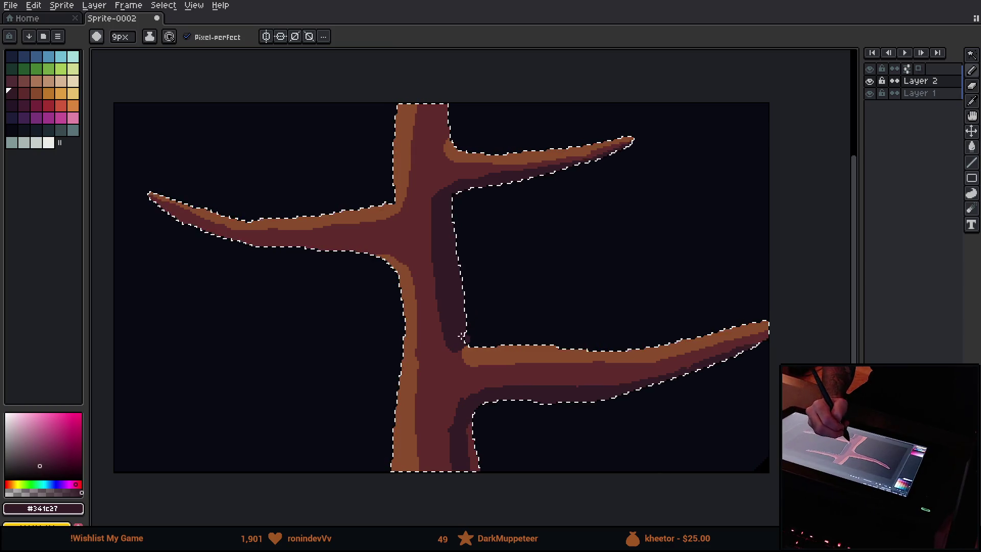
pyautogui.keyDown('alt'); pyautogui.click(441, 357); pyautogui.keyUp('alt')
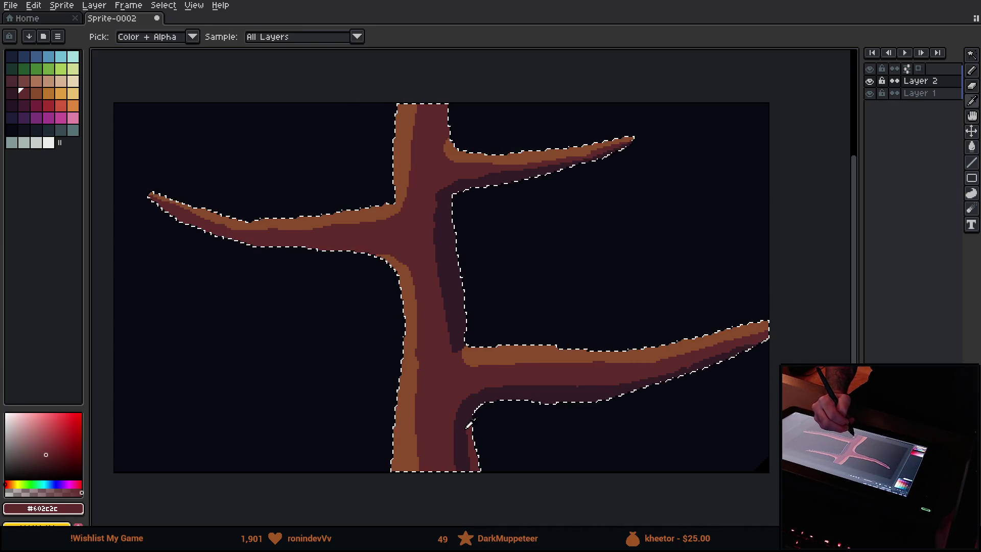
pyautogui.keyDown('alt'); pyautogui.click(466, 420); pyautogui.keyUp('alt')
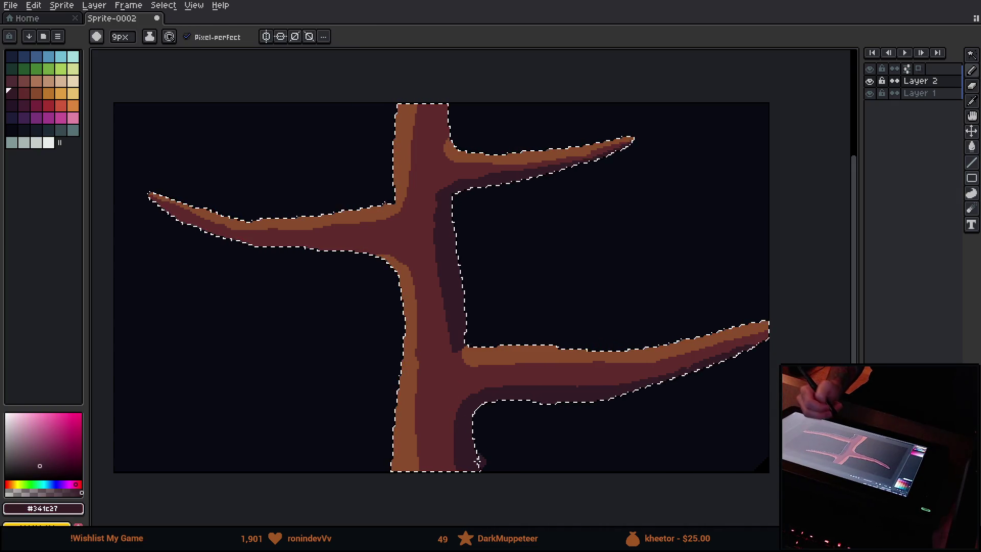
pyautogui.press('alt')
pyautogui.keyDown('alt'); pyautogui.click(460, 361); pyautogui.keyUp('alt')
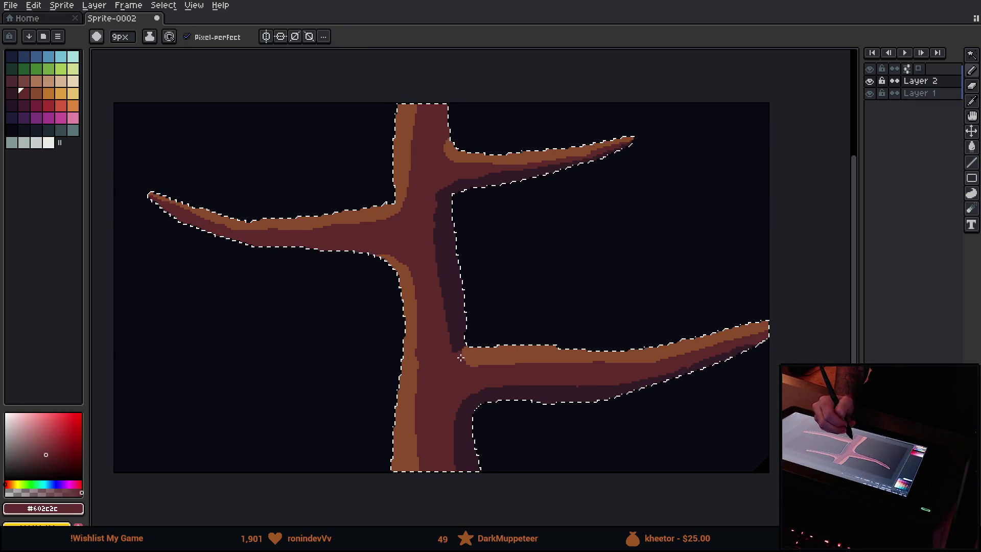
pyautogui.press('-')
pyautogui.press('-')
pyautogui.press('-')
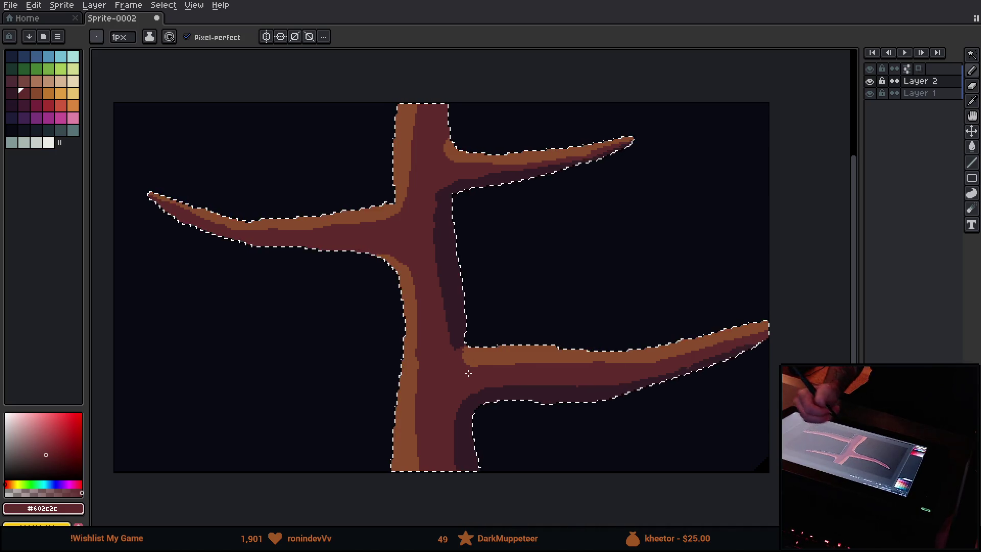
pyautogui.keyDown('alt'); pyautogui.click(457, 138); pyautogui.keyUp('alt')
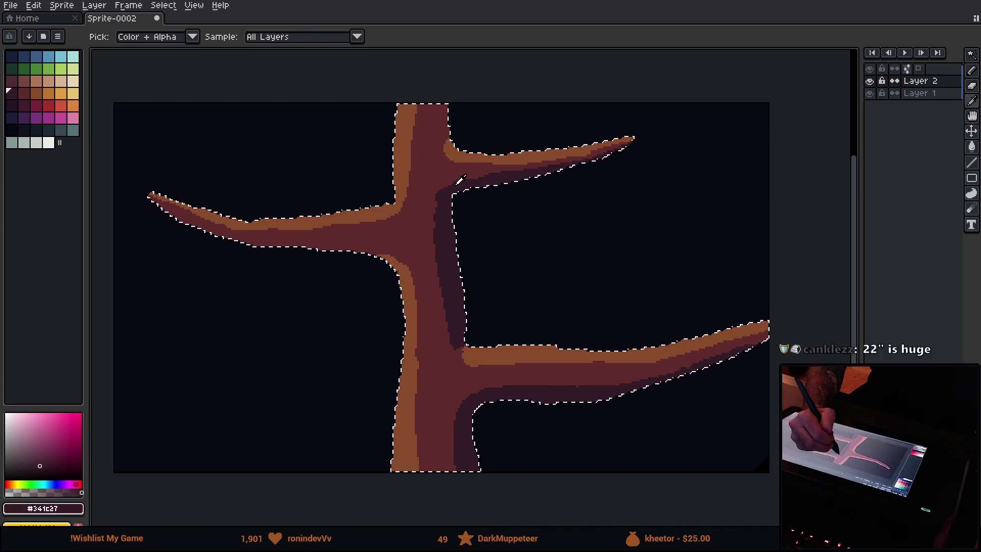
# Smooth the shadow edges at the branch junctions with mid red #602c2c using a 9px brush.
pyautogui.press('+')
pyautogui.press('+')
pyautogui.press('+')
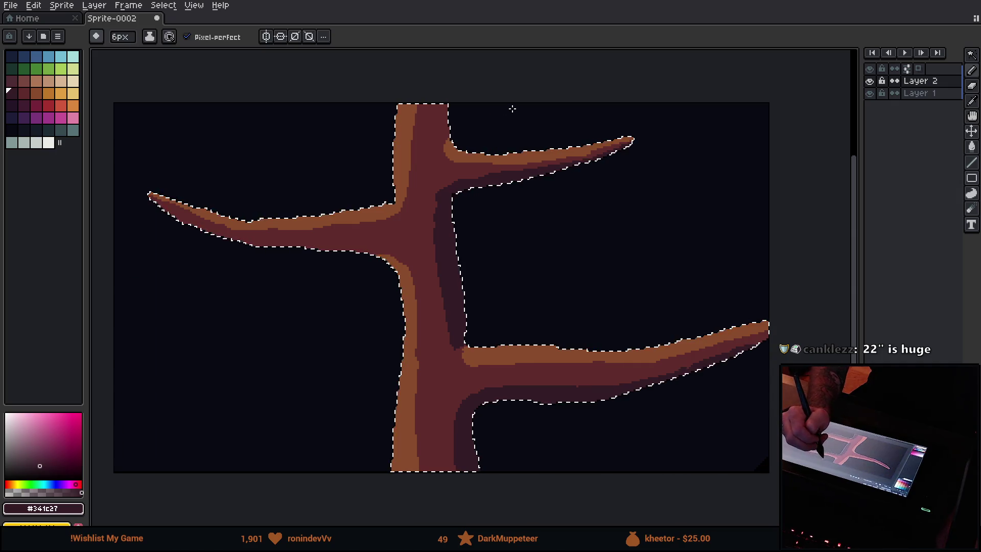
pyautogui.press('+')
pyautogui.press('+')
pyautogui.press('+')
pyautogui.press('-')
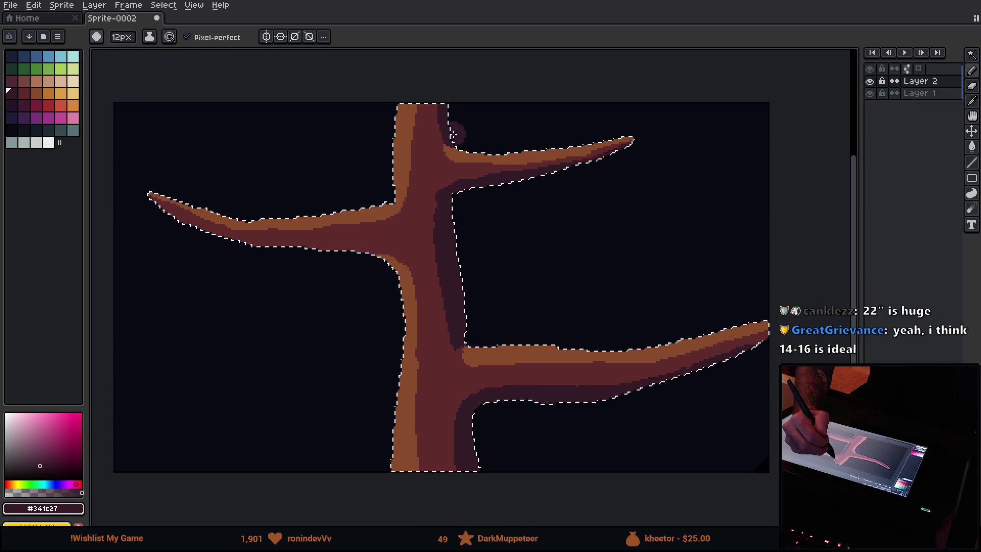
pyautogui.keyDown('alt'); pyautogui.click(446, 155); pyautogui.keyUp('alt')
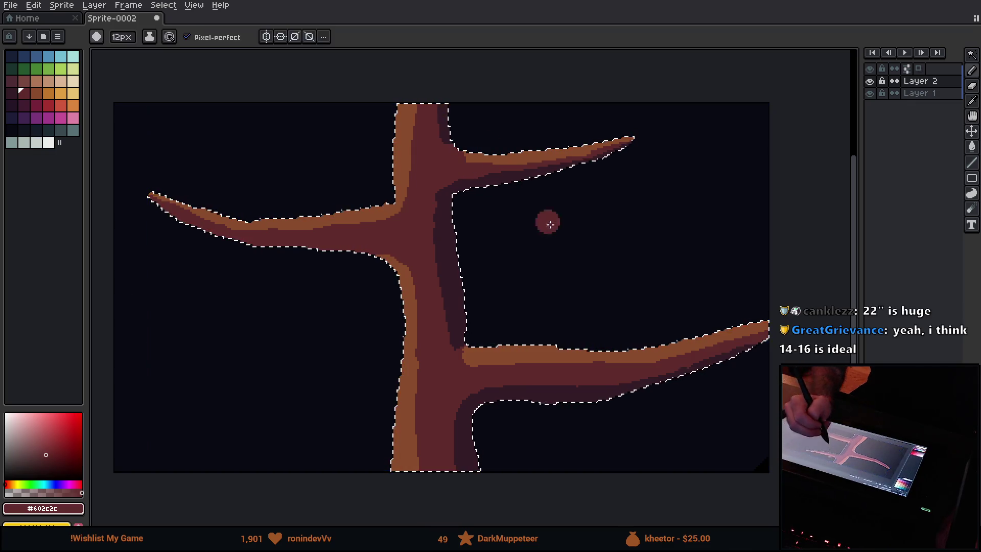
pyautogui.press('+')
pyautogui.press('+')
pyautogui.press('+')
pyautogui.press('-')
pyautogui.press('-')
pyautogui.press('-')
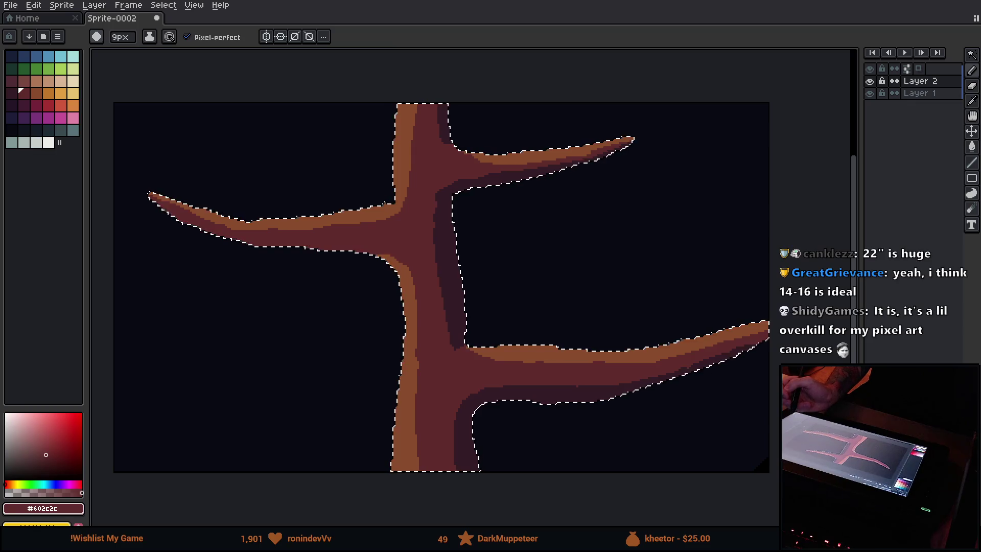
pyautogui.keyDown('alt'); pyautogui.click(413, 170); pyautogui.keyUp('alt')
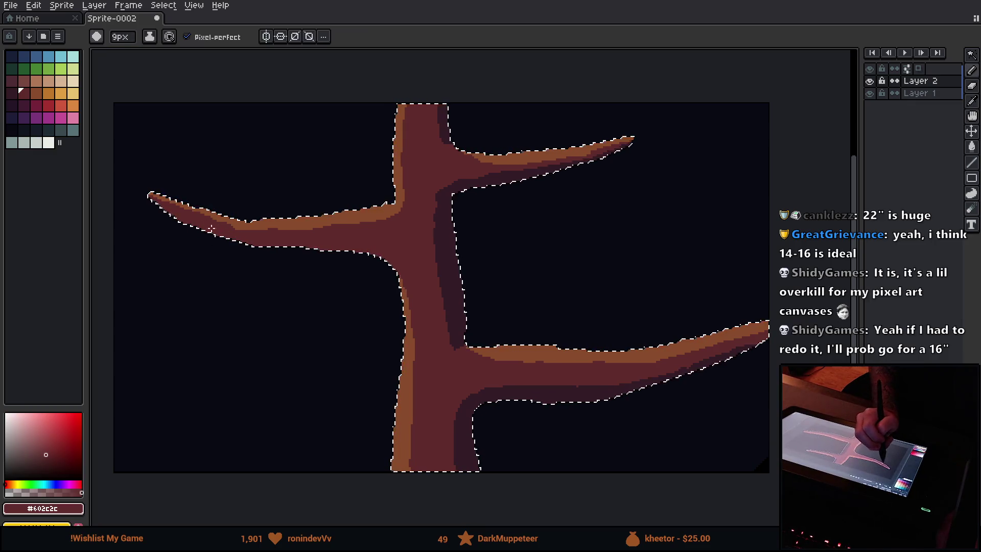
# Touch up the left branch edge in orange, recolour with shadow and mid red, and zoom into the junction.
pyautogui.keyDown('alt'); pyautogui.click(366, 219); pyautogui.keyUp('alt')
pyautogui.click(247, 248)
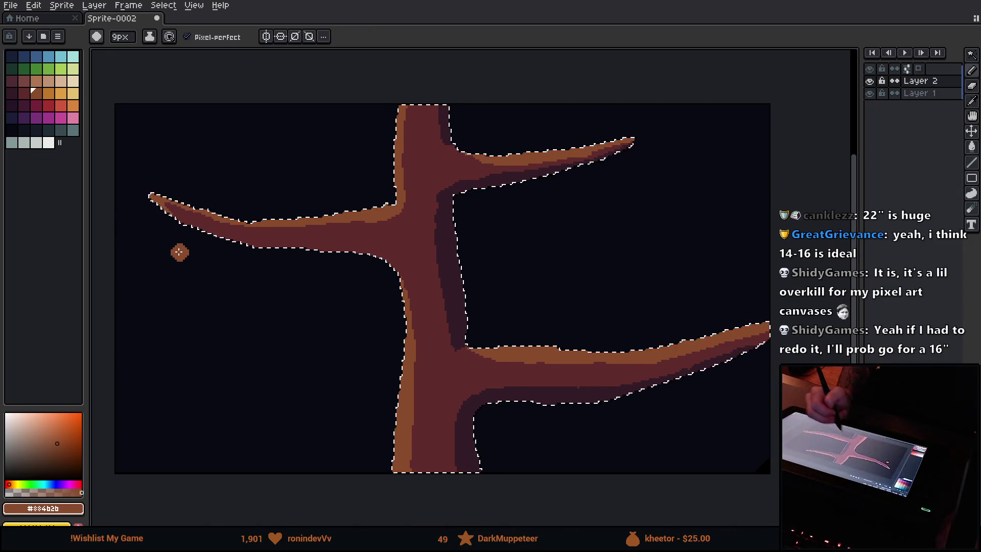
pyautogui.keyDown('alt'); pyautogui.click(462, 299); pyautogui.keyUp('alt')
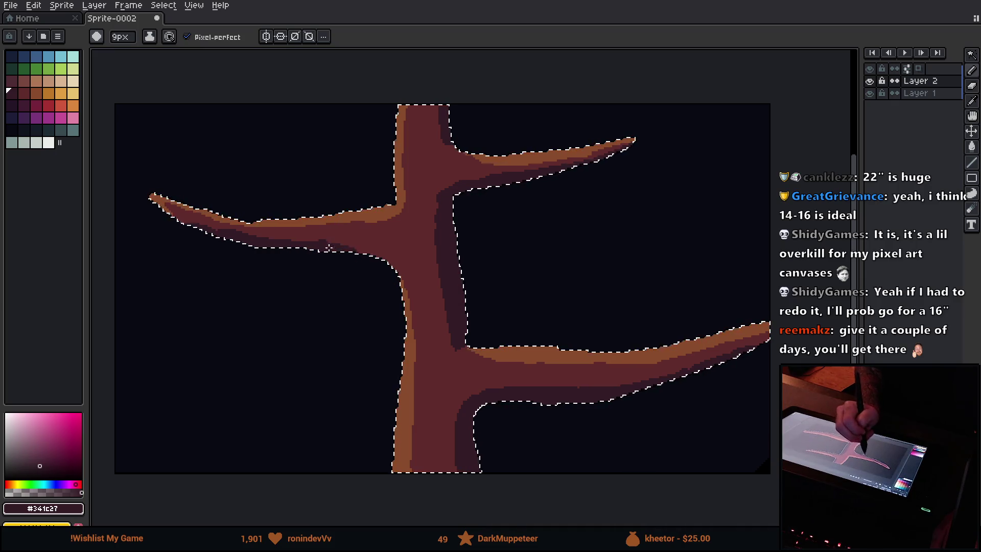
pyautogui.keyDown('alt'); pyautogui.click(408, 245); pyautogui.keyUp('alt')
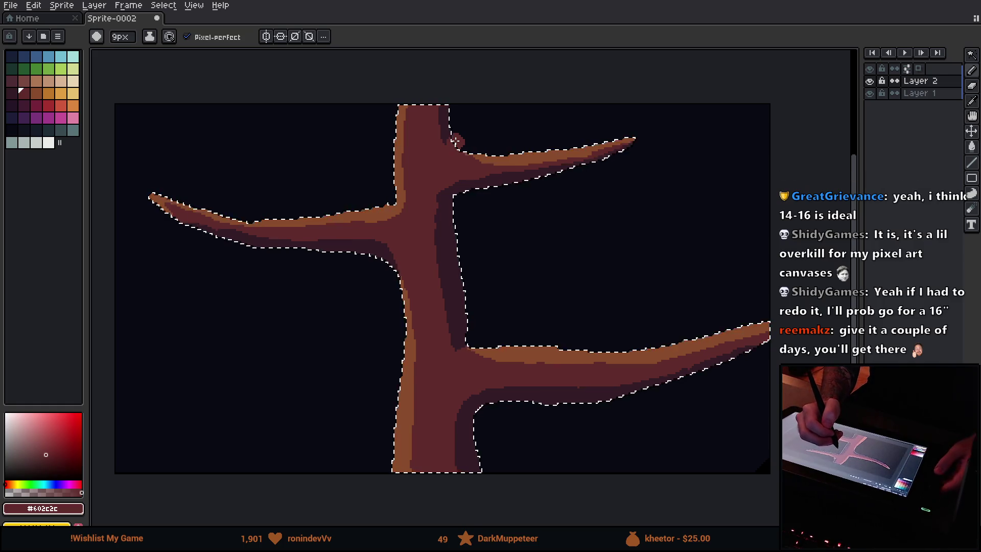
pyautogui.scroll(2, 455, 139)
pyautogui.moveTo(454, 139)
pyautogui.mouseDown()
pyautogui.moveTo(432, 194)
pyautogui.moveTo(516, 186)
pyautogui.moveTo(492, 204)
pyautogui.mouseUp()
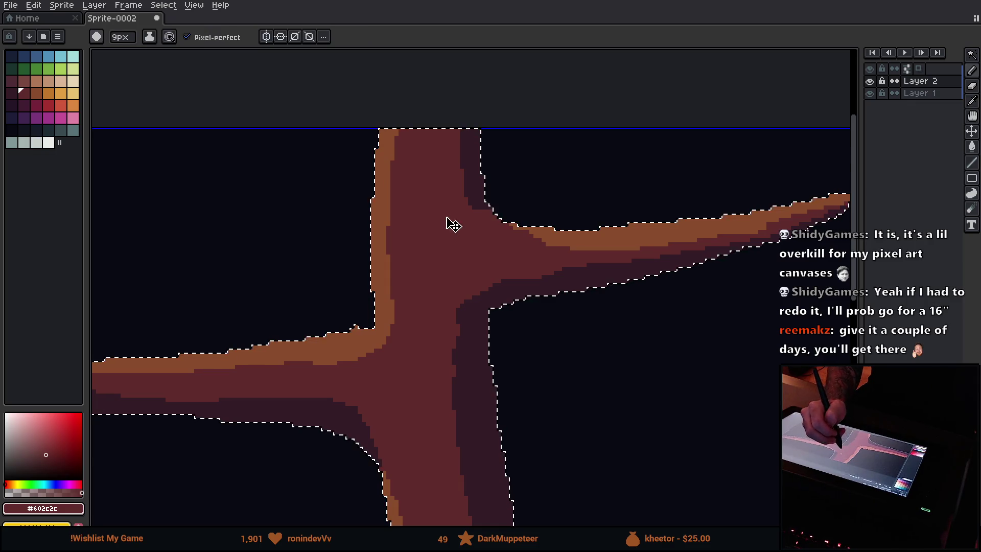
# Switch to a 1px pencil and add dark #341c27 bark marks along the trunk edge.
pyautogui.click(590, 189)
pyautogui.press('-')
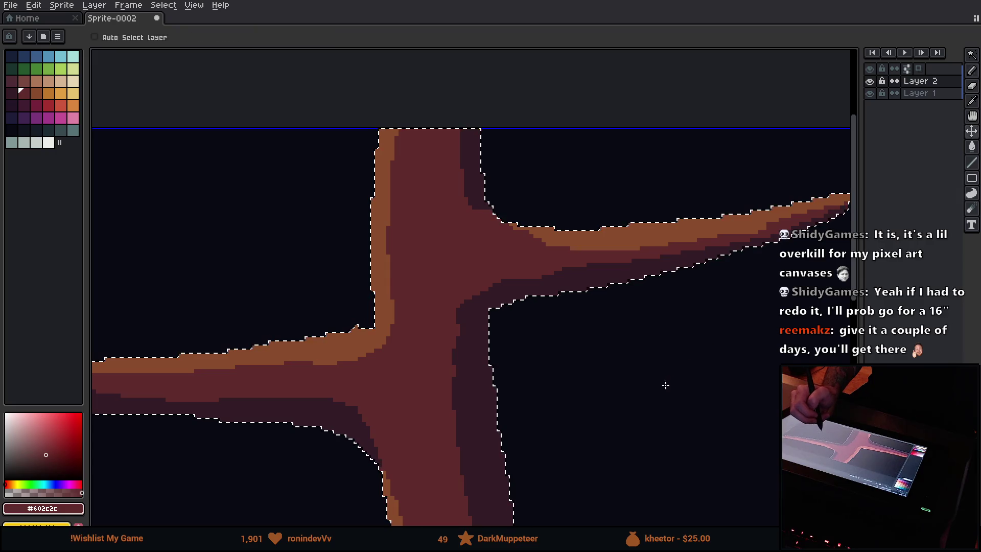
pyautogui.keyDown('alt'); pyautogui.click(474, 176); pyautogui.keyUp('alt')
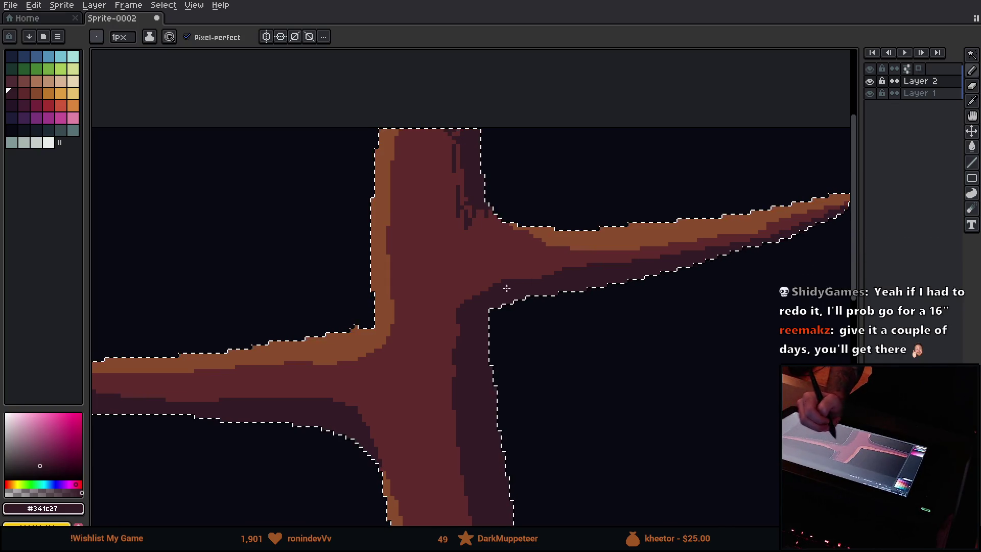
pyautogui.keyDown('alt'); pyautogui.click(541, 259); pyautogui.keyUp('alt')
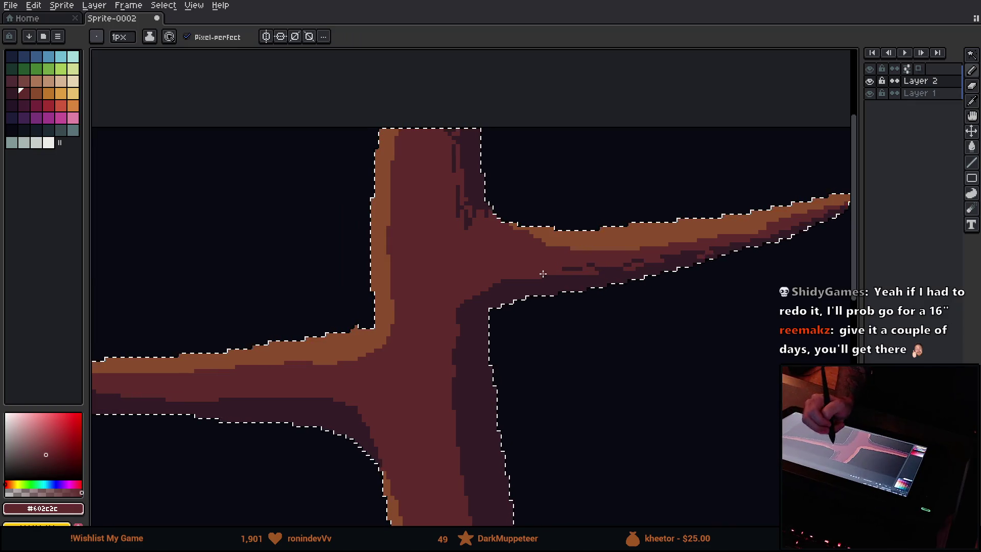
pyautogui.keyDown('alt'); pyautogui.click(505, 282); pyautogui.keyUp('alt')
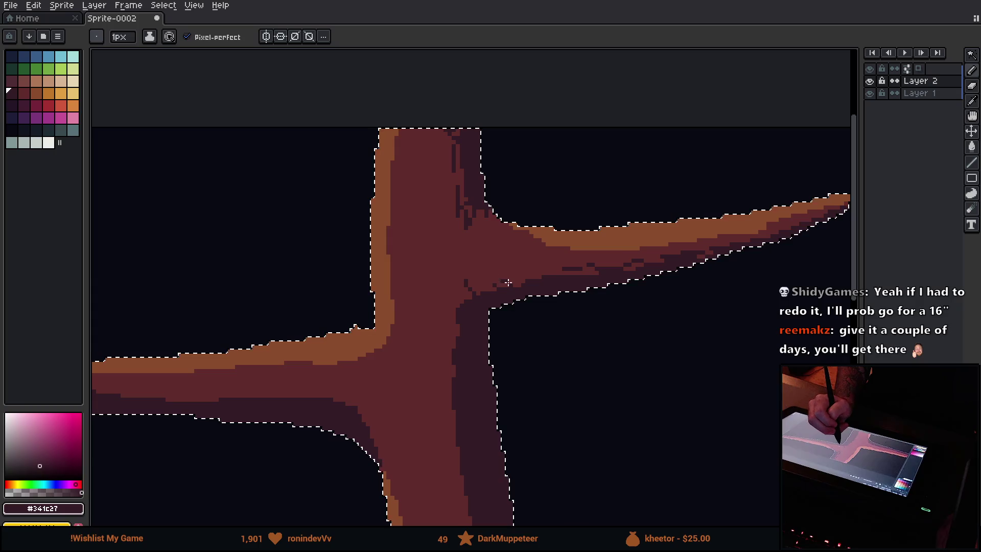
pyautogui.moveTo(458, 283)
pyautogui.mouseDown()
pyautogui.moveTo(472, 389)
pyautogui.moveTo(377, 154)
pyautogui.moveTo(373, 102)
pyautogui.moveTo(457, 280)
pyautogui.moveTo(424, 208)
pyautogui.mouseUp()
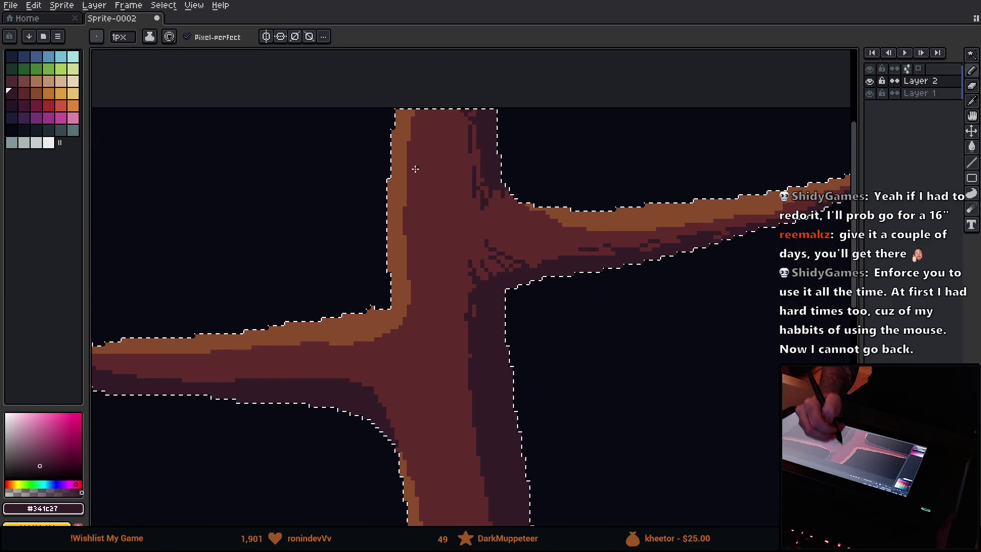
# Dot dark bark strokes over the trunk, covering a stray spot and breaking up the shadow with mid red.
pyautogui.moveTo(414, 170)
pyautogui.mouseDown()
pyautogui.moveTo(548, 374)
pyautogui.moveTo(550, 331)
pyautogui.mouseUp()
pyautogui.click(562, 364)
pyautogui.moveTo(566, 391)
pyautogui.mouseDown()
pyautogui.moveTo(412, 81)
pyautogui.moveTo(423, 219)
pyautogui.moveTo(416, 169)
pyautogui.mouseUp()
pyautogui.keyDown('alt'); pyautogui.click(396, 143); pyautogui.keyUp('alt')
pyautogui.moveTo(377, 92); pyautogui.dragTo(375, 78)
pyautogui.moveTo(432, 319)
pyautogui.mouseDown()
pyautogui.moveTo(435, 369)
pyautogui.moveTo(416, 307)
pyautogui.mouseUp()
pyautogui.keyDown('alt'); pyautogui.click(451, 466); pyautogui.keyUp('alt')
pyautogui.moveTo(416, 253); pyautogui.dragTo(408, 229)
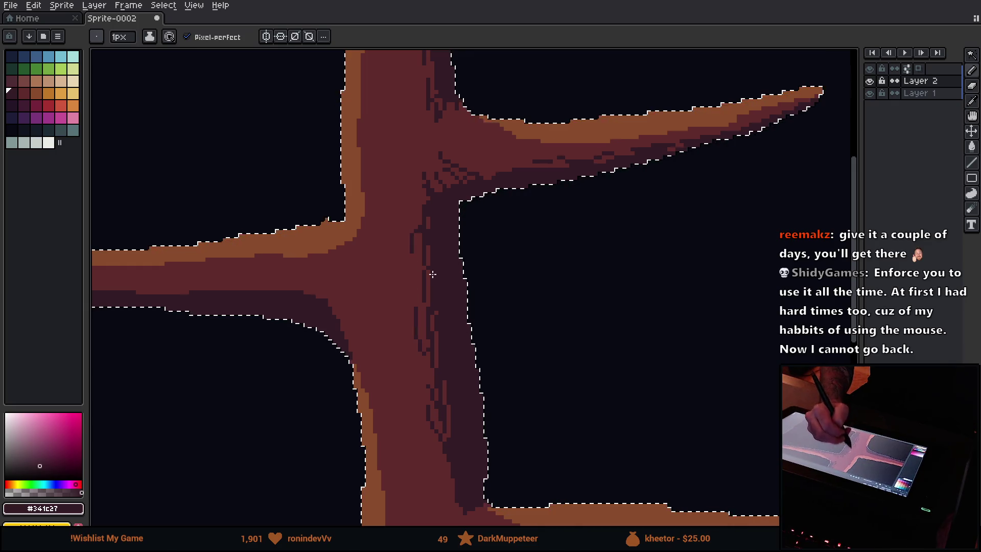
pyautogui.moveTo(438, 361); pyautogui.dragTo(404, 162)
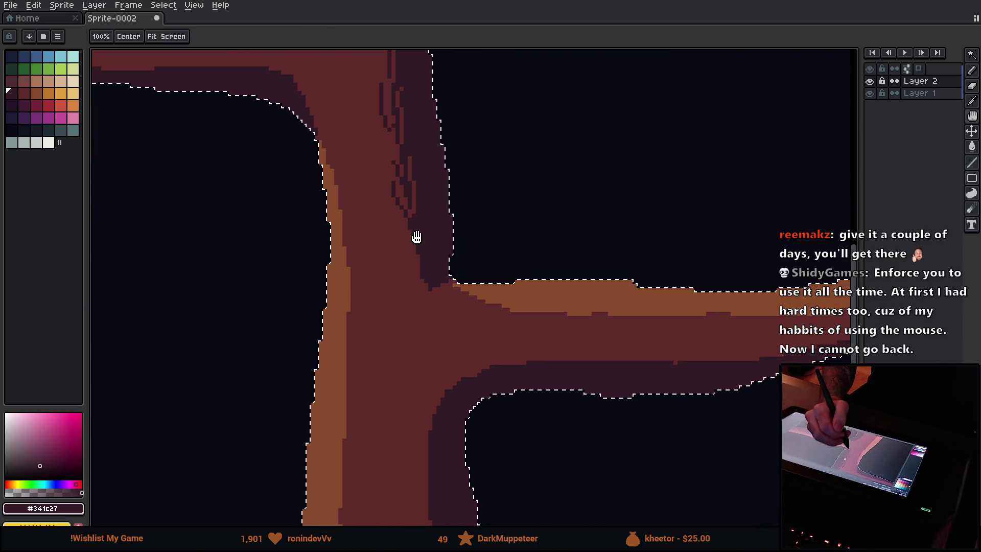
pyautogui.moveTo(416, 236); pyautogui.dragTo(403, 320)
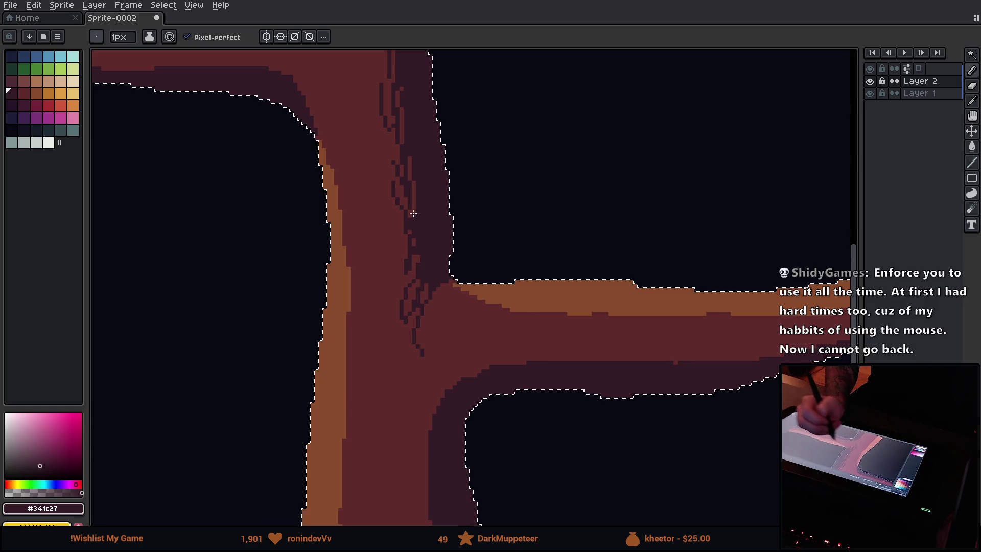
pyautogui.keyDown('alt'); pyautogui.click(405, 250); pyautogui.keyUp('alt')
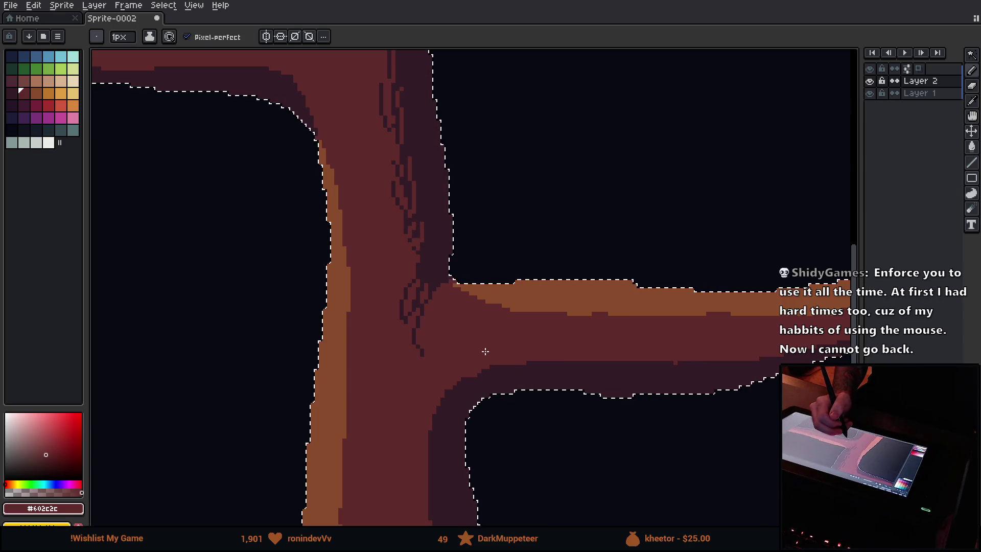
# Streak dark shading along the lower-right branch's underside, its trunk joint and the trunk's inner side.
pyautogui.press('alt')
pyautogui.moveTo(480, 342)
pyautogui.mouseDown()
pyautogui.moveTo(547, 348)
pyautogui.moveTo(514, 346)
pyautogui.moveTo(289, 219)
pyautogui.mouseUp()
pyautogui.keyDown('alt'); pyautogui.click(449, 247); pyautogui.keyUp('alt')
pyautogui.moveTo(483, 224)
pyautogui.mouseDown()
pyautogui.moveTo(519, 228)
pyautogui.moveTo(702, 197)
pyautogui.mouseUp()
pyautogui.moveTo(625, 211); pyautogui.dragTo(635, 205)
pyautogui.moveTo(368, 228); pyautogui.dragTo(417, 219)
pyautogui.moveTo(278, 236); pyautogui.dragTo(331, 239)
pyautogui.moveTo(270, 243); pyautogui.dragTo(241, 258)
pyautogui.moveTo(298, 271)
pyautogui.mouseDown()
pyautogui.moveTo(279, 294)
pyautogui.moveTo(236, 280)
pyautogui.moveTo(228, 392)
pyautogui.mouseUp()
pyautogui.moveTo(223, 356); pyautogui.dragTo(225, 367)
pyautogui.moveTo(225, 306)
pyautogui.mouseDown()
pyautogui.moveTo(234, 262)
pyautogui.moveTo(216, 305)
pyautogui.mouseUp()
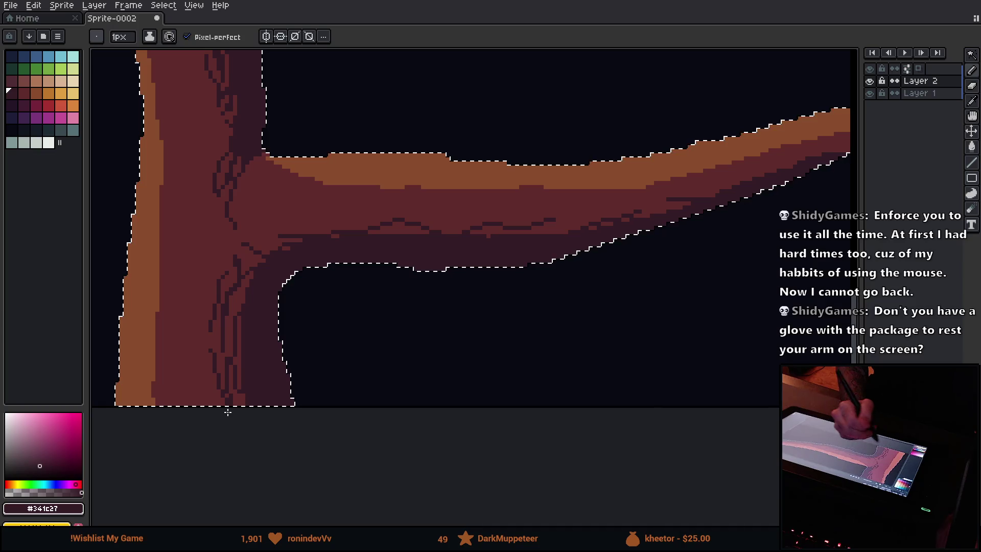
pyautogui.press('Tab')
# Streak mid-red bark texture over the orange highlight along the upper-right branch's top toward its tip.
pyautogui.keyDown('alt'); pyautogui.click(321, 277); pyautogui.keyUp('alt')
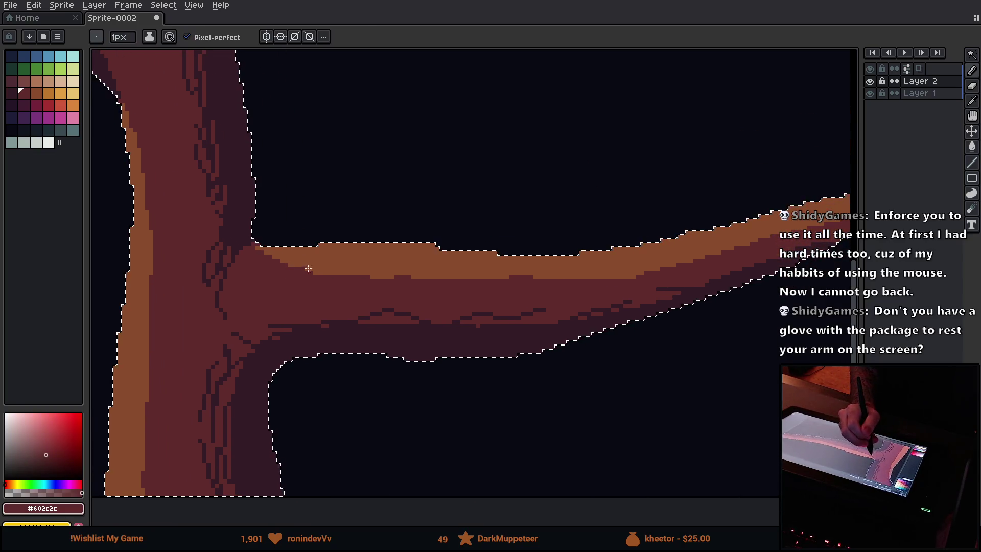
pyautogui.moveTo(288, 256); pyautogui.dragTo(411, 277)
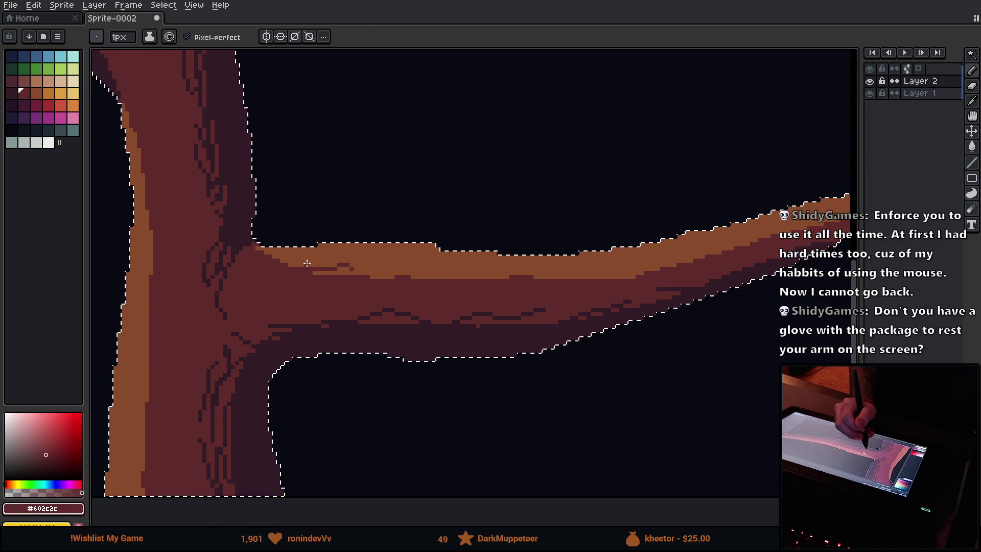
pyautogui.moveTo(289, 255)
pyautogui.mouseDown()
pyautogui.moveTo(504, 276)
pyautogui.moveTo(644, 275)
pyautogui.moveTo(511, 302)
pyautogui.mouseUp()
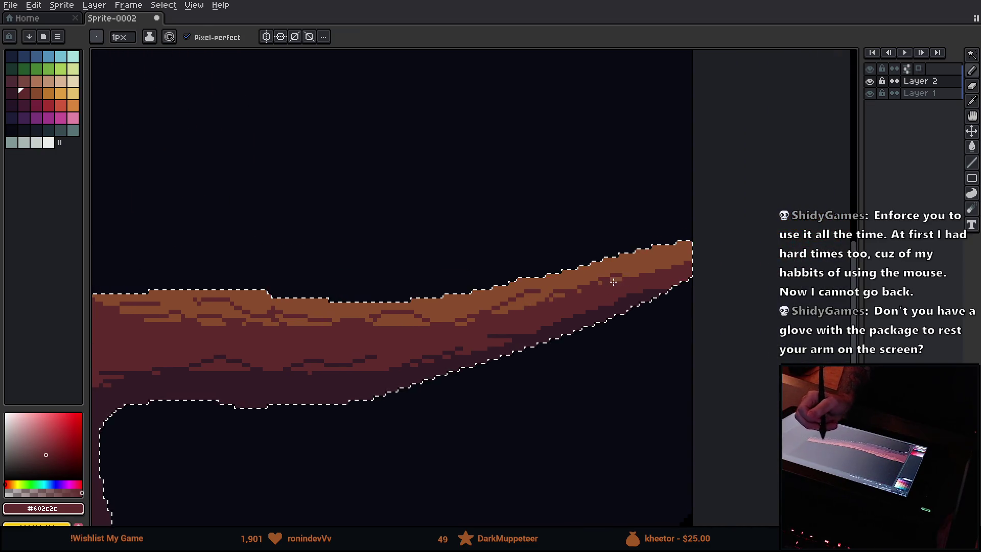
pyautogui.scroll(-1, 687, 281)
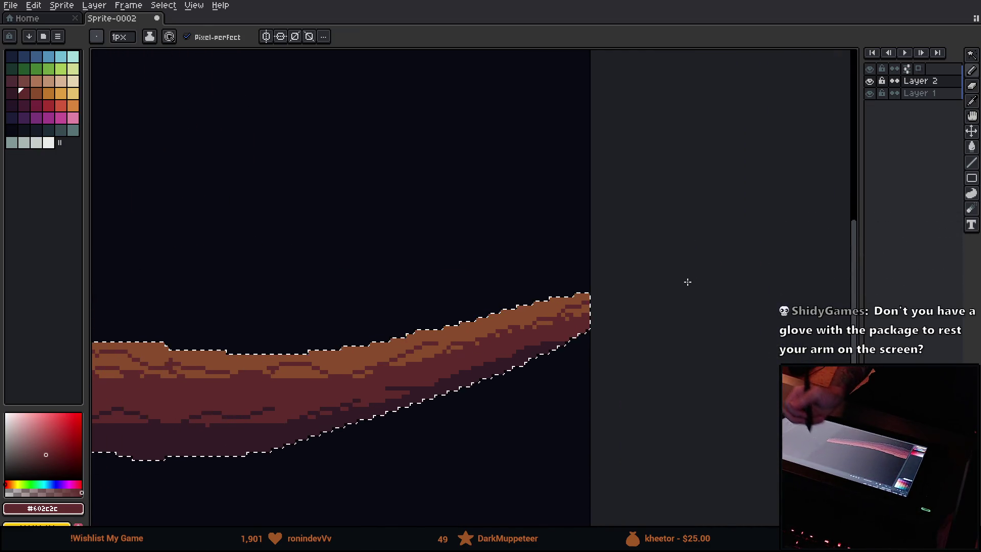
pyautogui.scroll(2, 688, 282)
pyautogui.scroll(-3, 688, 282)
pyautogui.moveTo(483, 274)
pyautogui.mouseDown()
pyautogui.moveTo(477, 291)
pyautogui.moveTo(431, 315)
pyautogui.moveTo(269, 321)
pyautogui.moveTo(587, 335)
pyautogui.moveTo(593, 312)
pyautogui.mouseUp()
pyautogui.scroll(3, 485, 299)
pyautogui.scroll(1, 593, 312)
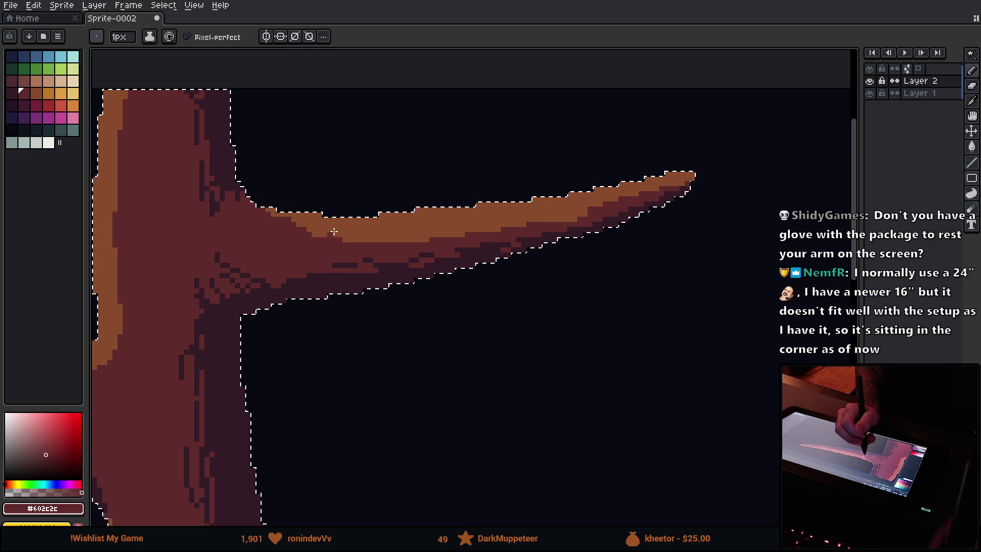
pyautogui.moveTo(362, 244)
pyautogui.mouseDown()
pyautogui.moveTo(438, 219)
pyautogui.moveTo(563, 215)
pyautogui.mouseUp()
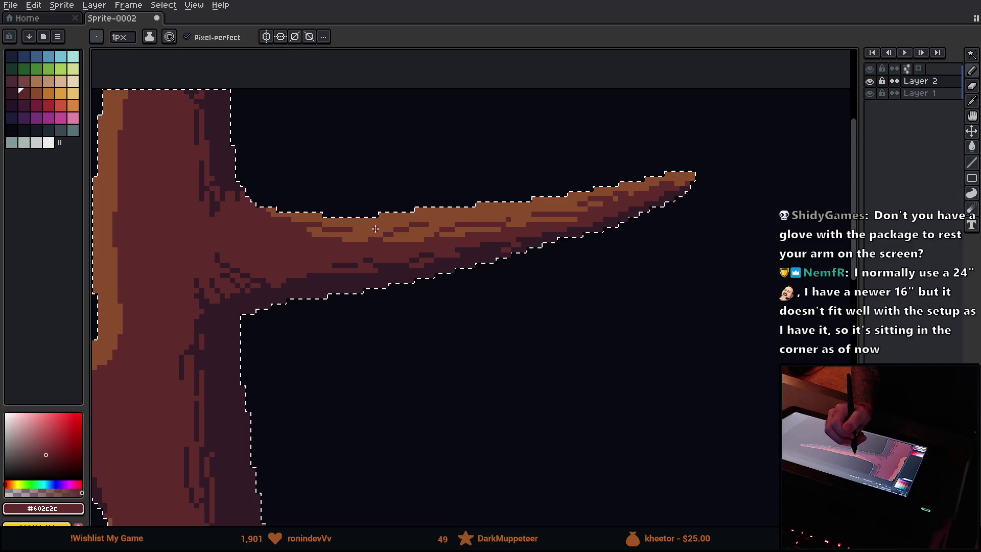
pyautogui.moveTo(294, 221)
pyautogui.mouseDown()
pyautogui.moveTo(390, 322)
pyautogui.moveTo(585, 169)
pyautogui.moveTo(545, 245)
pyautogui.moveTo(543, 235)
pyautogui.mouseUp()
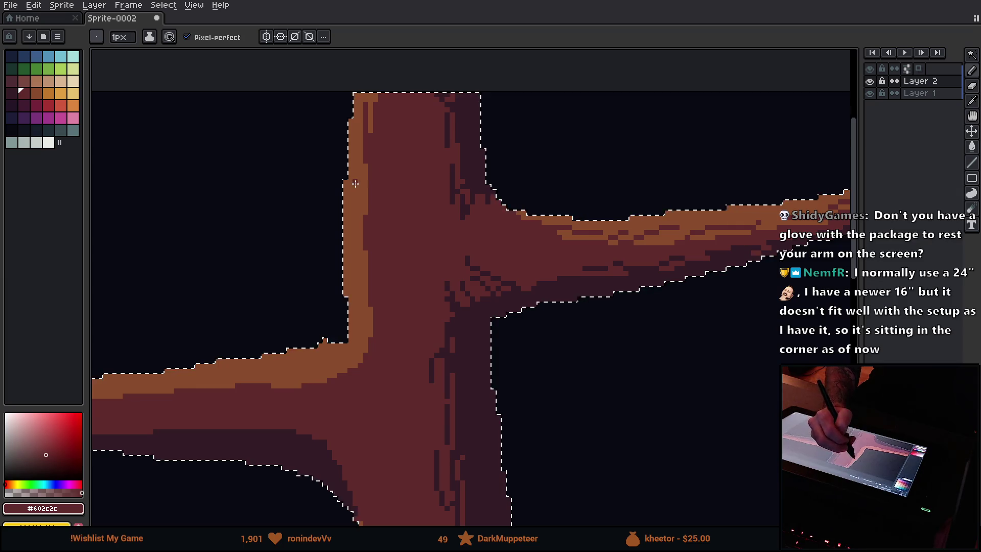
# Add a short orange highlight at the left branch junction and mid-red texture pixels along its top edge.
pyautogui.keyDown('alt'); pyautogui.click(361, 263); pyautogui.keyUp('alt')
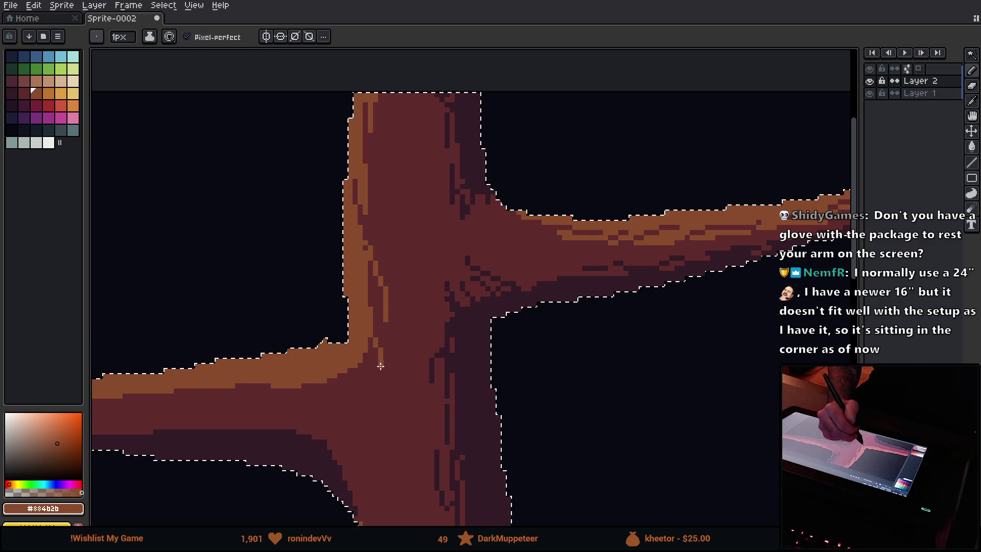
pyautogui.keyDown('alt'); pyautogui.click(396, 390); pyautogui.keyUp('alt')
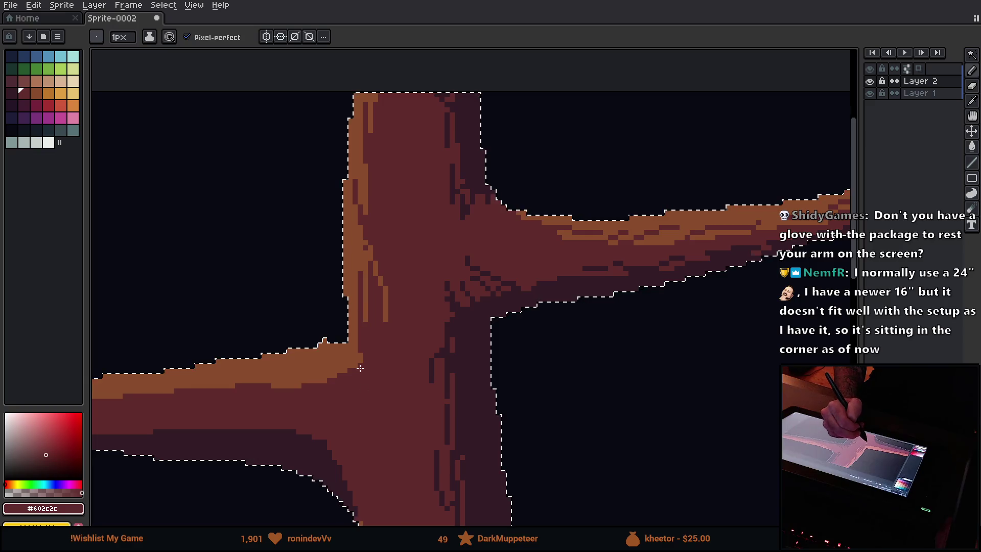
pyautogui.keyDown('alt'); pyautogui.click(356, 353); pyautogui.keyUp('alt')
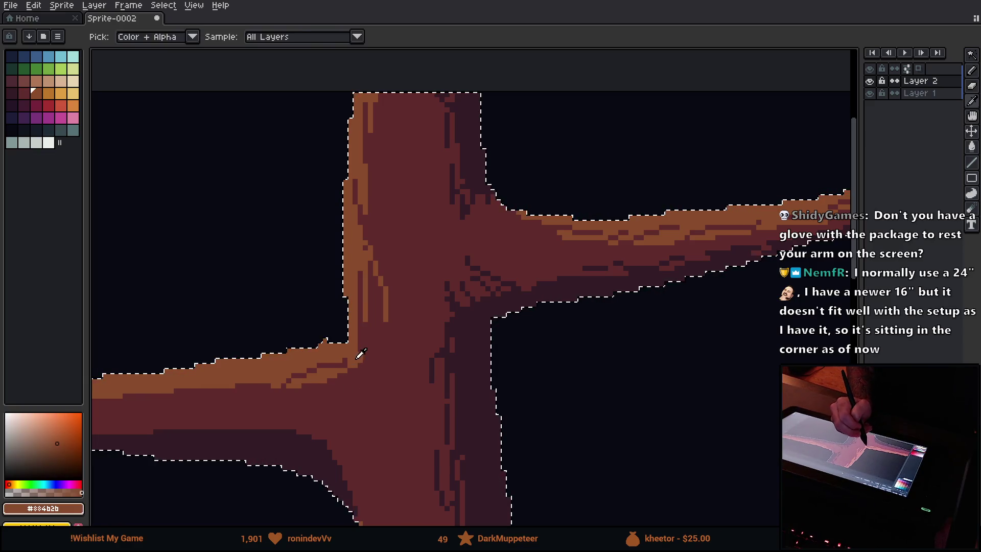
pyautogui.moveTo(364, 372); pyautogui.dragTo(365, 392)
pyautogui.keyDown('alt'); pyautogui.click(327, 380); pyautogui.keyUp('alt')
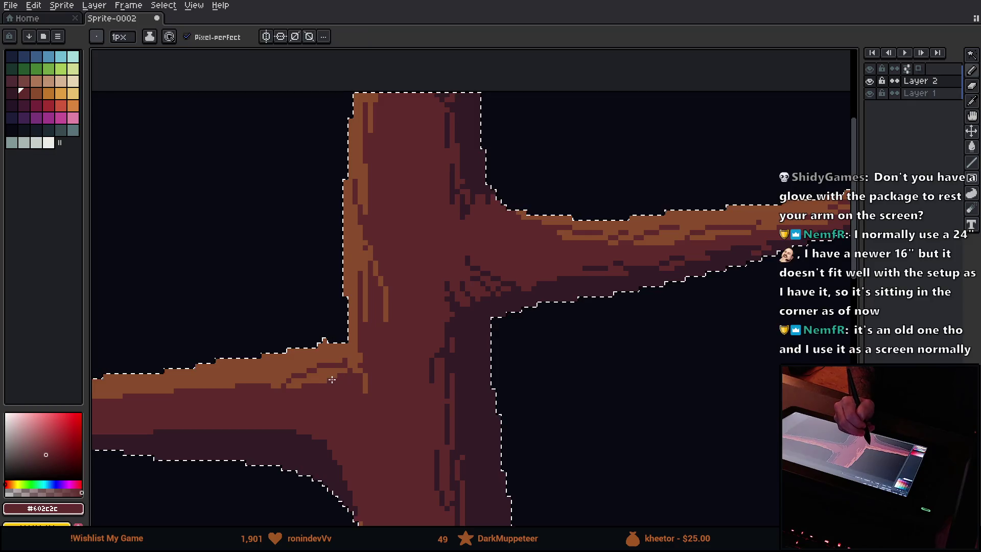
pyautogui.moveTo(289, 389)
pyautogui.mouseDown()
pyautogui.moveTo(473, 344)
pyautogui.moveTo(486, 324)
pyautogui.mouseUp()
pyautogui.moveTo(399, 309); pyautogui.dragTo(470, 304)
pyautogui.moveTo(383, 305); pyautogui.dragTo(295, 313)
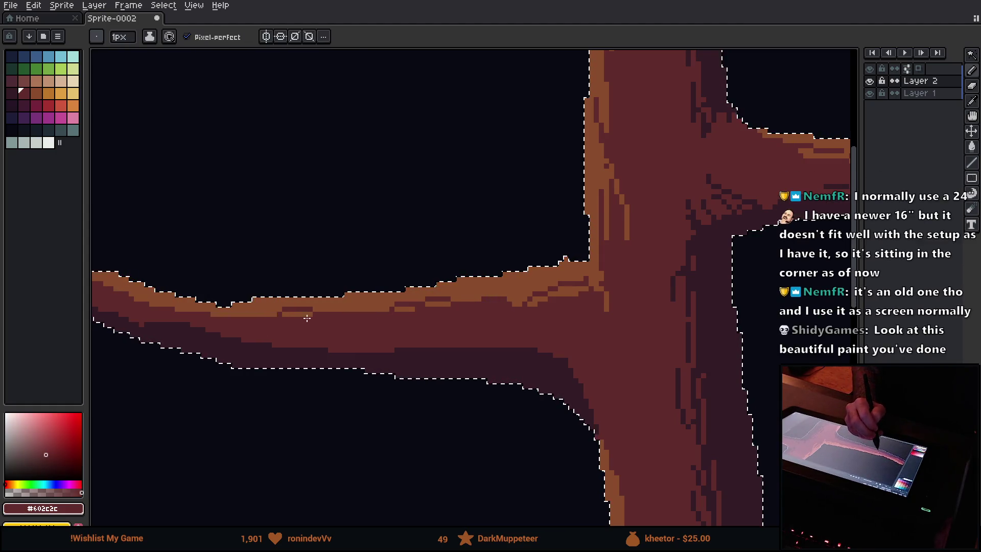
# Repaint stray orange pixels on the left branch dark red and shade its underside darker.
pyautogui.hscroll(-5, 270, 331)
pyautogui.moveTo(347, 296); pyautogui.dragTo(408, 312)
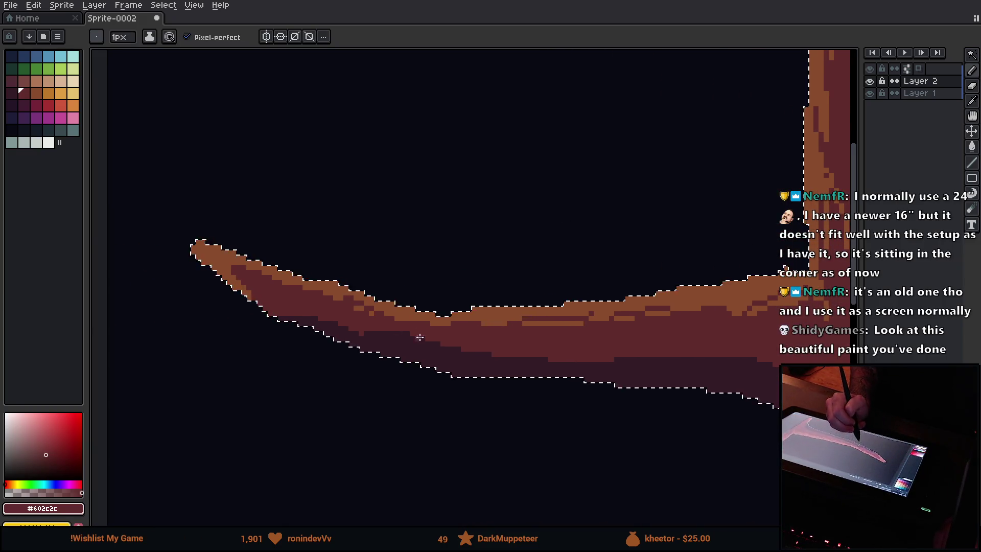
pyautogui.moveTo(240, 279)
pyautogui.mouseDown()
pyautogui.moveTo(251, 285)
pyautogui.moveTo(241, 258)
pyautogui.mouseUp()
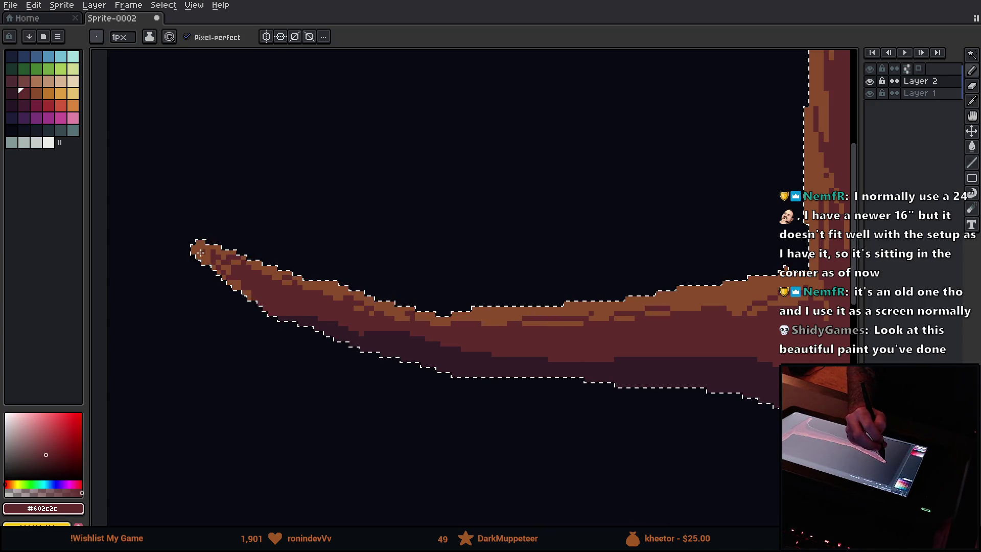
pyautogui.moveTo(353, 328); pyautogui.dragTo(480, 360)
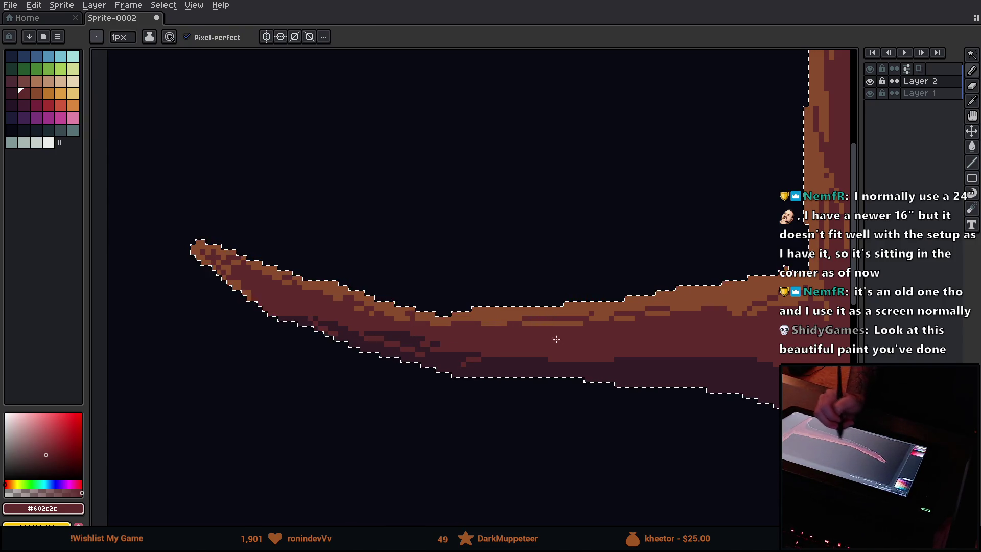
pyautogui.keyDown('alt'); pyautogui.click(514, 364); pyautogui.keyUp('alt')
pyautogui.moveTo(605, 347)
pyautogui.mouseDown()
pyautogui.moveTo(696, 339)
pyautogui.moveTo(612, 351)
pyautogui.moveTo(499, 345)
pyautogui.mouseUp()
# Draw dark #341c27 diagonal bark lines at the branch-trunk junction and on the trunk.
pyautogui.moveTo(588, 349)
pyautogui.mouseDown()
pyautogui.moveTo(398, 323)
pyautogui.moveTo(268, 286)
pyautogui.mouseUp()
pyautogui.moveTo(466, 291); pyautogui.dragTo(528, 262)
pyautogui.moveTo(470, 281)
pyautogui.mouseDown()
pyautogui.moveTo(530, 267)
pyautogui.moveTo(475, 317)
pyautogui.moveTo(403, 247)
pyautogui.mouseUp()
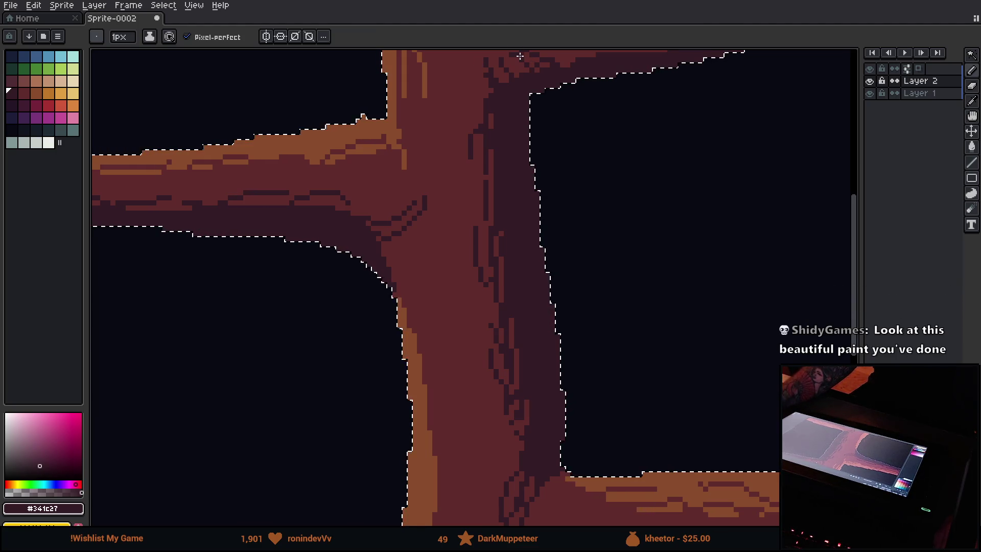
pyautogui.keyDown('alt'); pyautogui.click(393, 266); pyautogui.keyUp('alt')
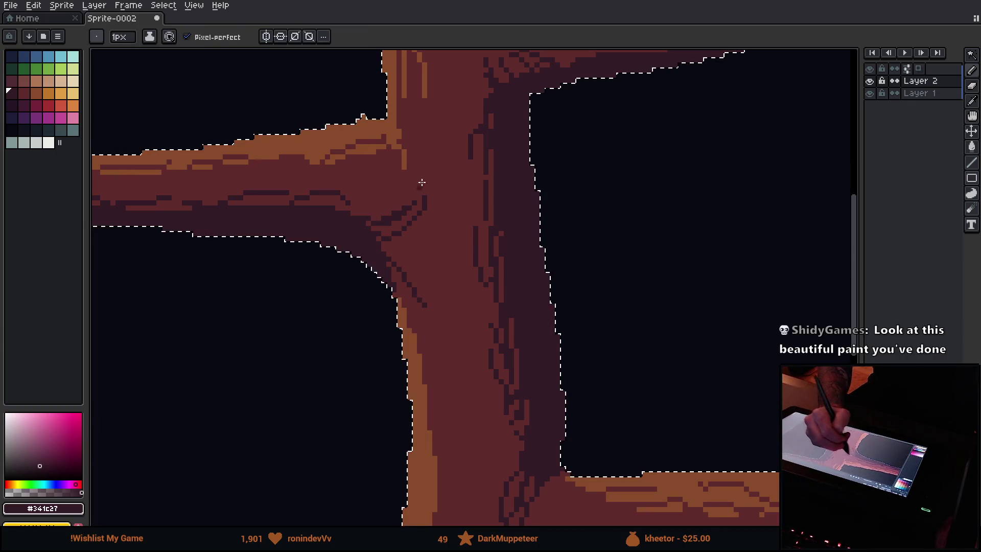
pyautogui.press('v')
pyautogui.press('b')
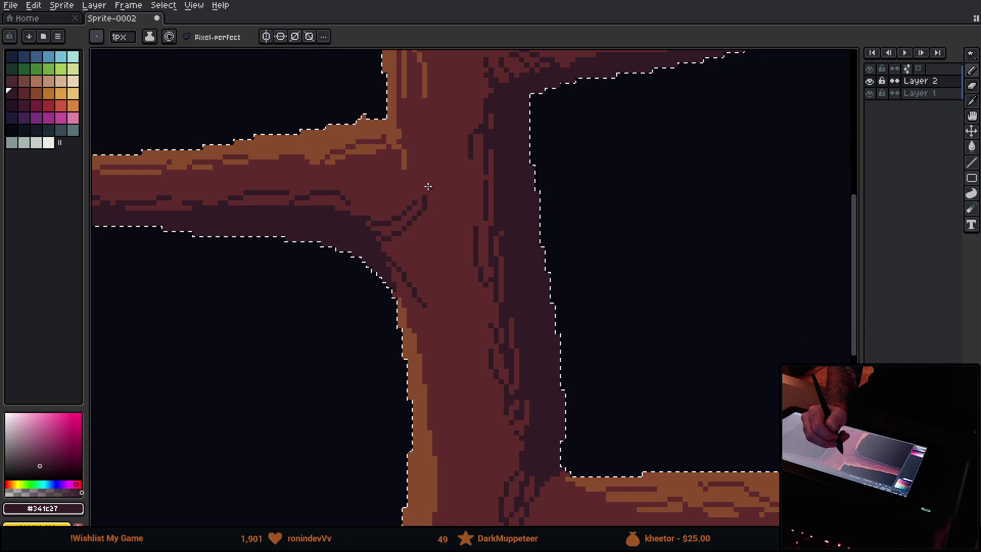
pyautogui.moveTo(420, 186); pyautogui.dragTo(426, 164)
pyautogui.moveTo(432, 206); pyautogui.dragTo(408, 251)
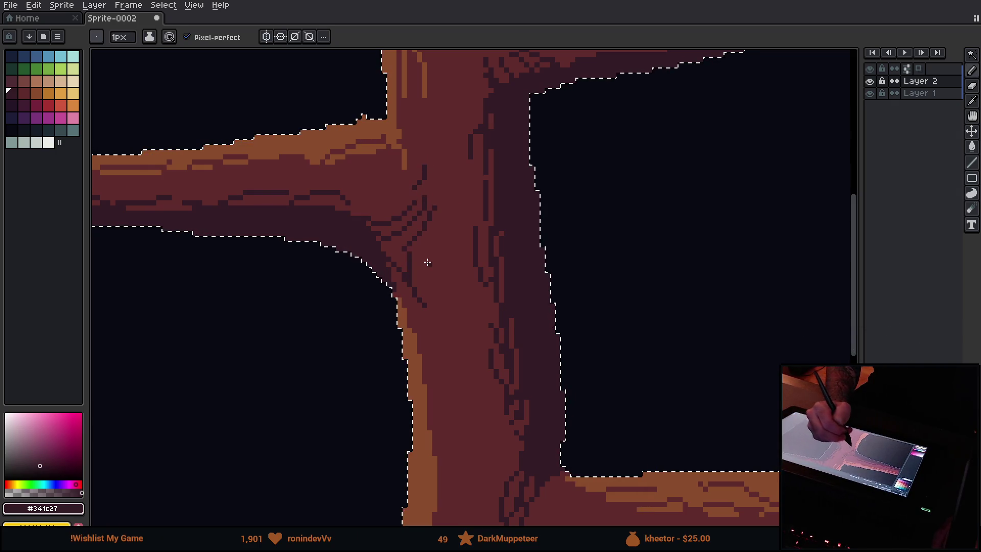
# Pick the dark red and draw a lighter texture line along the left branch.
pyautogui.moveTo(424, 349)
pyautogui.mouseDown()
pyautogui.moveTo(379, 215)
pyautogui.moveTo(452, 308)
pyautogui.mouseUp()
pyautogui.keyDown('alt'); pyautogui.click(403, 154); pyautogui.keyUp('alt')
pyautogui.moveTo(379, 176); pyautogui.dragTo(312, 176)
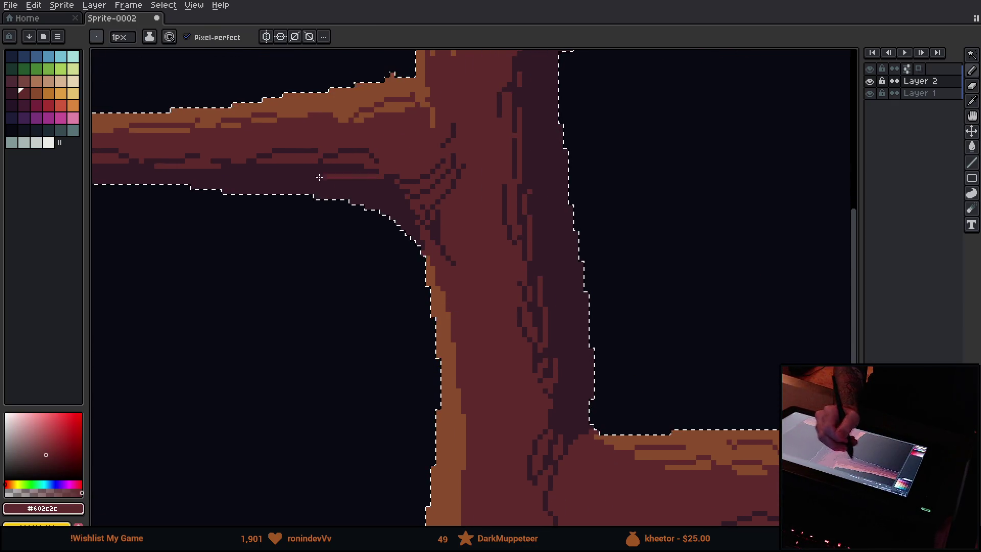
pyautogui.press('v')
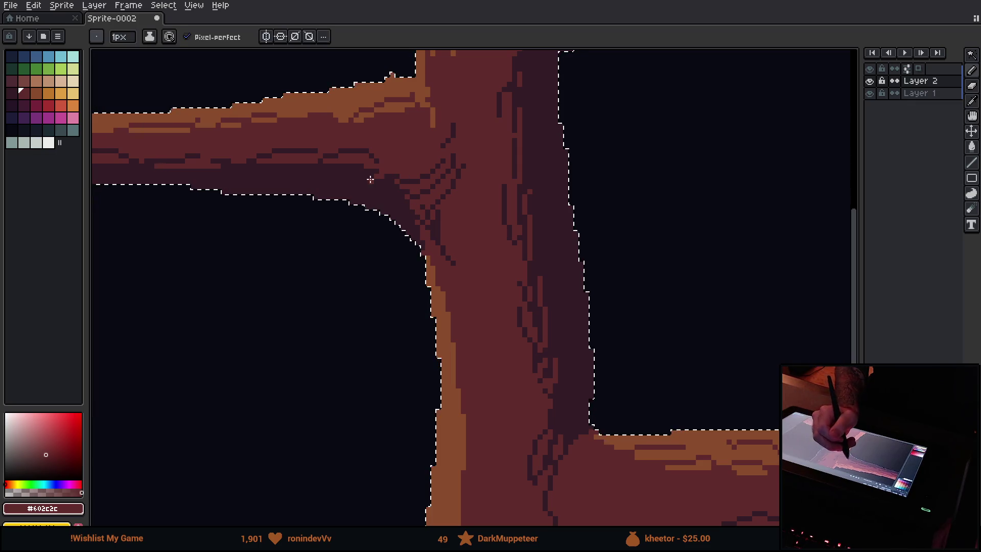
pyautogui.moveTo(303, 171)
pyautogui.mouseDown()
pyautogui.moveTo(282, 110)
pyautogui.moveTo(259, 83)
pyautogui.moveTo(383, 252)
pyautogui.moveTo(215, 79)
pyautogui.mouseUp()
# Dot dark-red #602c2c pixels along the trunk's orange left edge and near its base.
pyautogui.moveTo(401, 367)
pyautogui.mouseDown()
pyautogui.moveTo(322, 205)
pyautogui.moveTo(355, 262)
pyautogui.mouseUp()
pyautogui.press('i')
pyautogui.press('b')
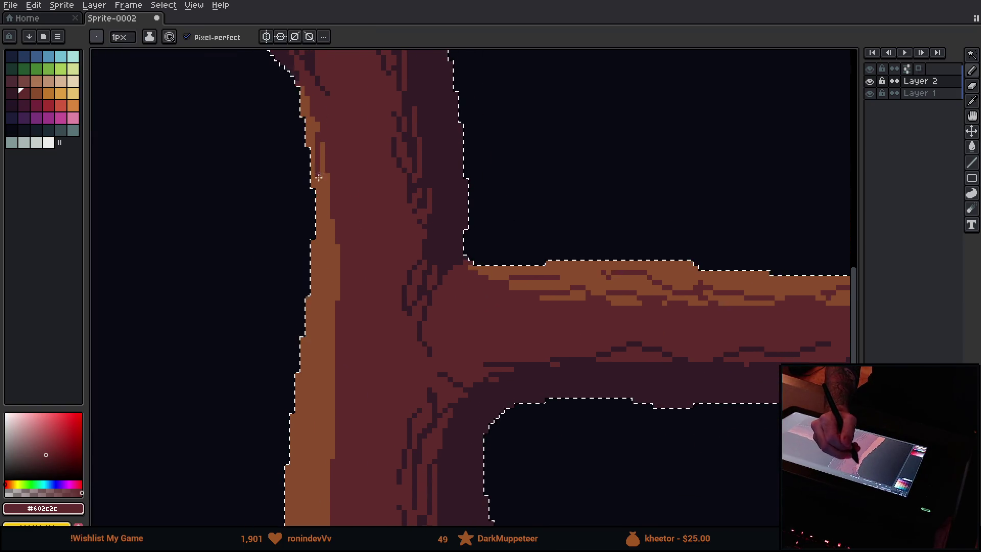
pyautogui.moveTo(316, 122); pyautogui.dragTo(329, 175)
pyautogui.moveTo(332, 210)
pyautogui.mouseDown()
pyautogui.moveTo(329, 335)
pyautogui.moveTo(324, 219)
pyautogui.moveTo(335, 178)
pyautogui.mouseUp()
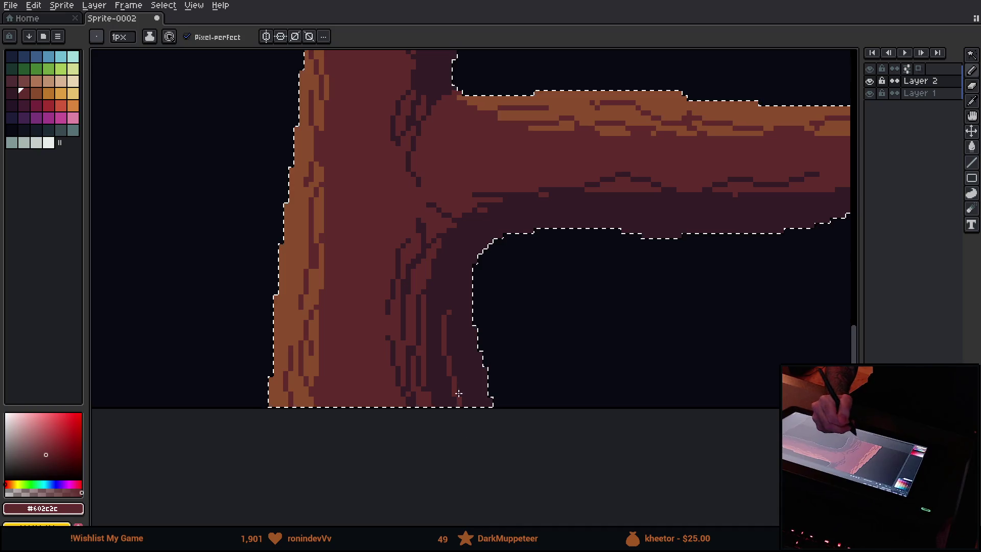
pyautogui.moveTo(441, 341)
pyautogui.mouseDown()
pyautogui.moveTo(432, 366)
pyautogui.moveTo(436, 339)
pyautogui.mouseUp()
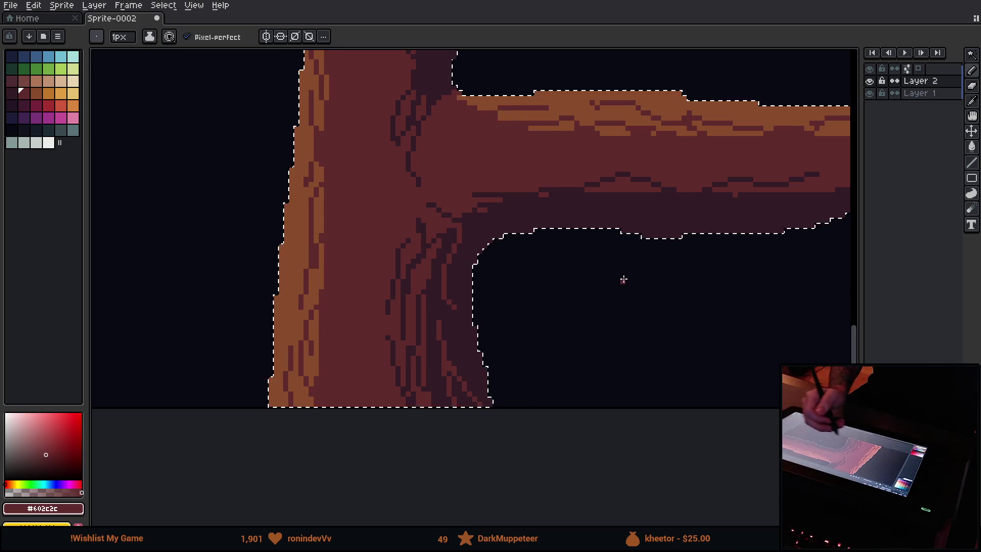
# Add dark texture strokes under the lower right branch, then view the whole tree.
pyautogui.moveTo(624, 280); pyautogui.dragTo(449, 353)
pyautogui.moveTo(541, 291)
pyautogui.mouseDown()
pyautogui.moveTo(603, 288)
pyautogui.moveTo(575, 276)
pyautogui.moveTo(635, 271)
pyautogui.mouseUp()
pyautogui.moveTo(697, 274); pyautogui.dragTo(690, 282)
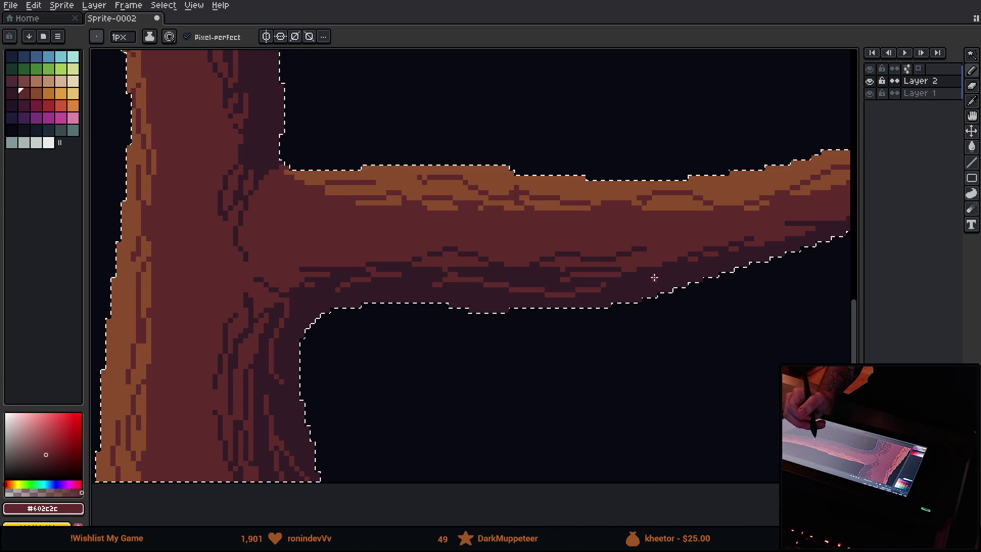
pyautogui.moveTo(704, 229)
pyautogui.mouseDown()
pyautogui.moveTo(501, 318)
pyautogui.moveTo(541, 340)
pyautogui.moveTo(802, 398)
pyautogui.mouseUp()
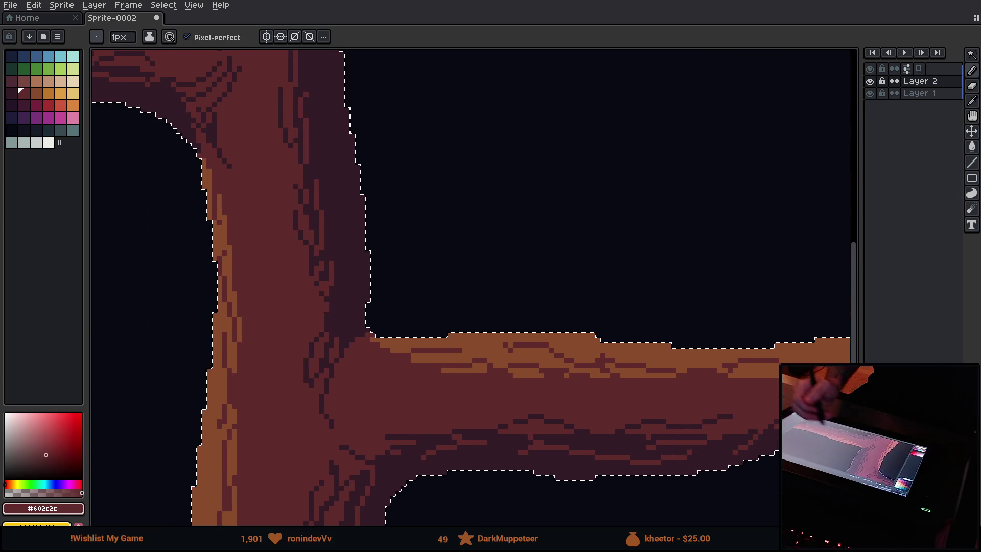
pyautogui.moveTo(329, 138); pyautogui.dragTo(320, 357)
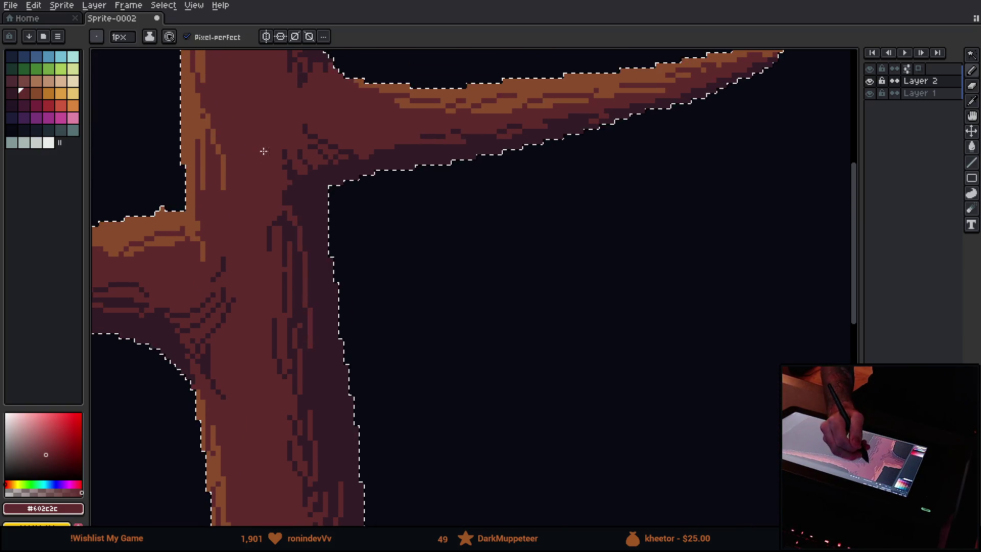
pyautogui.moveTo(285, 208)
pyautogui.mouseDown()
pyautogui.moveTo(429, 220)
pyautogui.moveTo(404, 221)
pyautogui.moveTo(415, 203)
pyautogui.mouseUp()
pyautogui.scroll(-3, 415, 203)
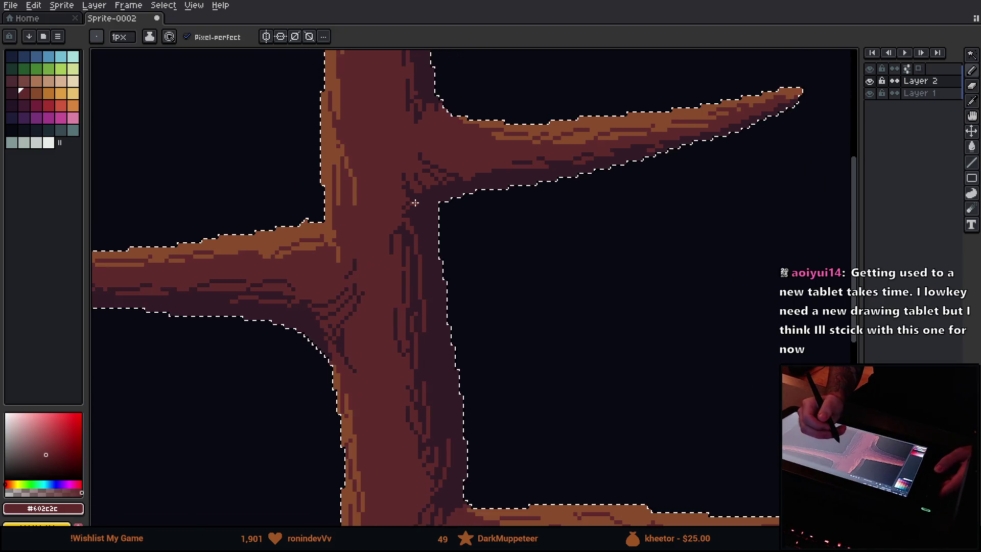
pyautogui.scroll(1, 415, 203)
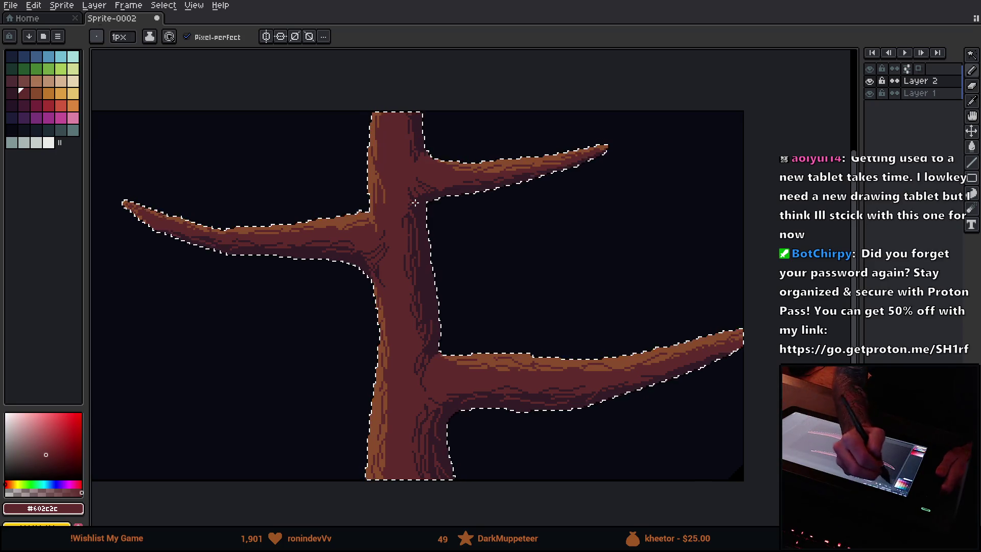
# Add a new empty layer above the tree.
pyautogui.click(94, 5)
pyautogui.moveTo(136, 72)
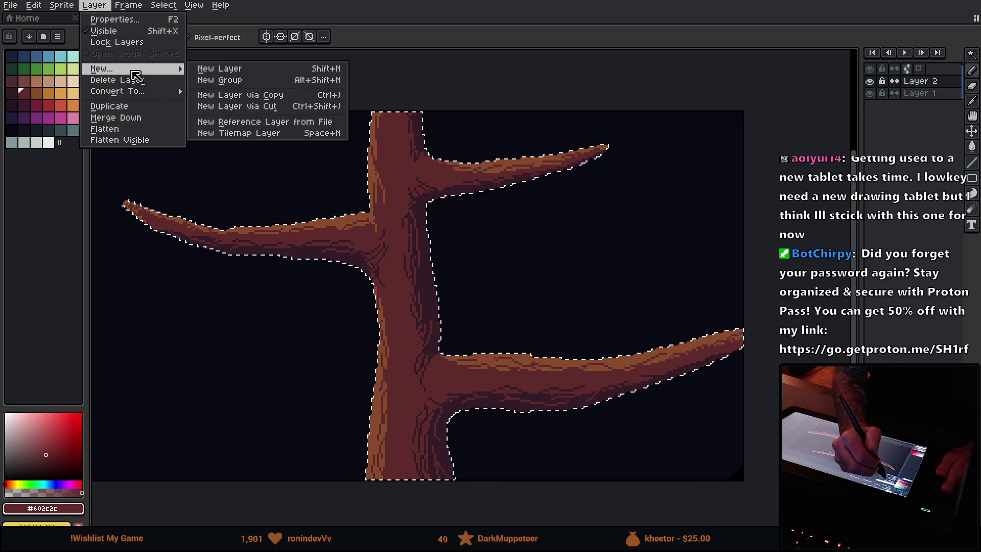
pyautogui.click(249, 70)
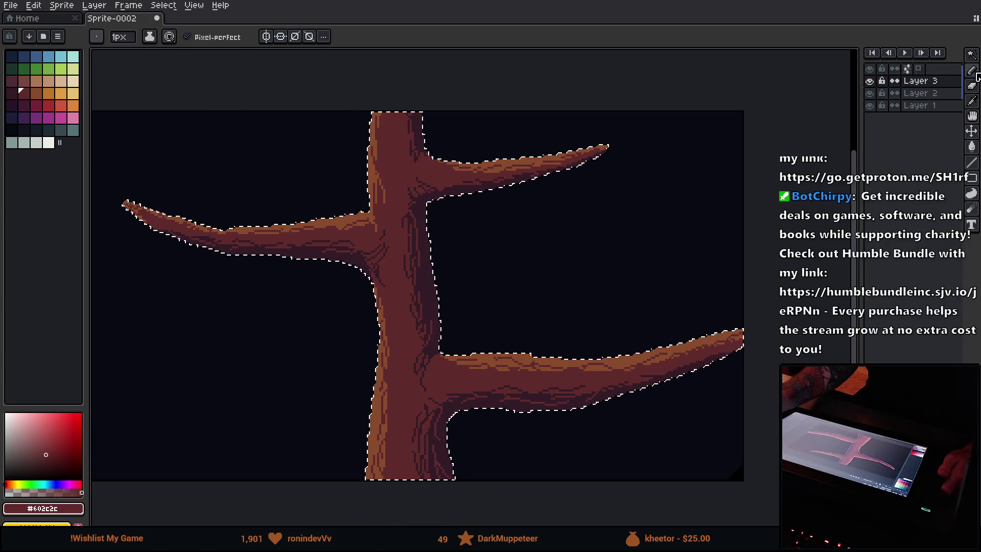
pyautogui.click(973, 178)
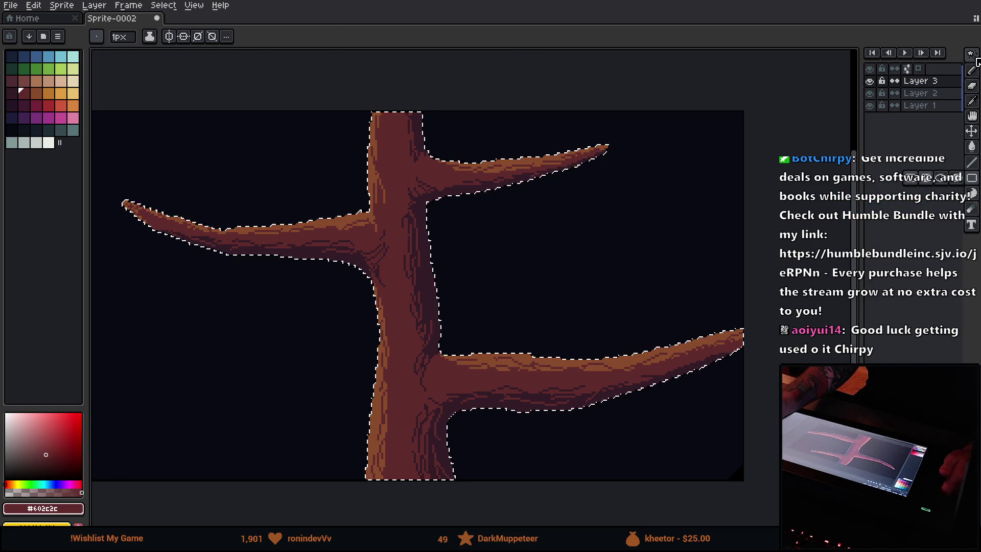
# Switch to the 1px Pencil with Pixel-perfect enabled.
pyautogui.click(972, 55)
pyautogui.moveTo(602, 250)
pyautogui.mouseDown()
pyautogui.moveTo(615, 351)
pyautogui.moveTo(642, 339)
pyautogui.moveTo(519, 331)
pyautogui.moveTo(639, 188)
pyautogui.moveTo(637, 215)
pyautogui.mouseUp()
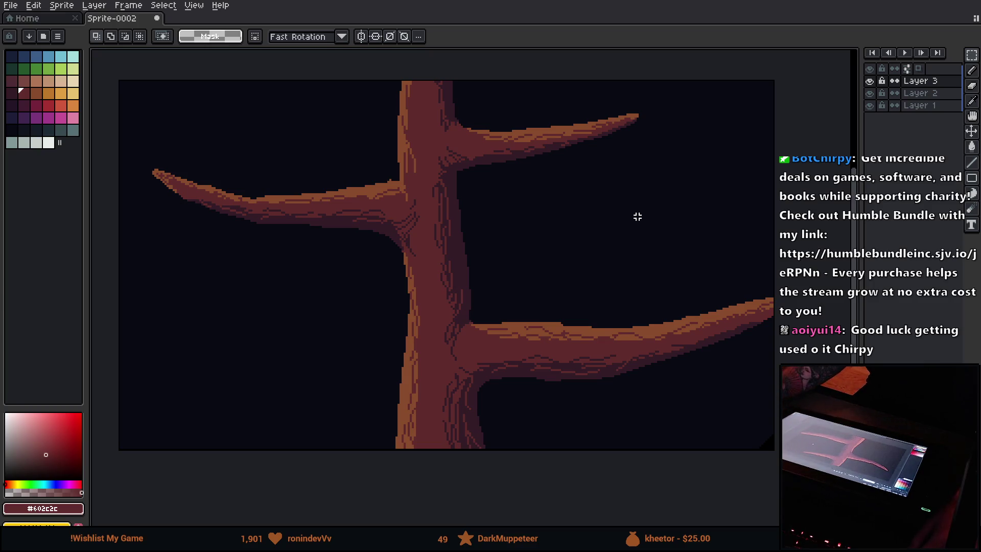
pyautogui.press('b')
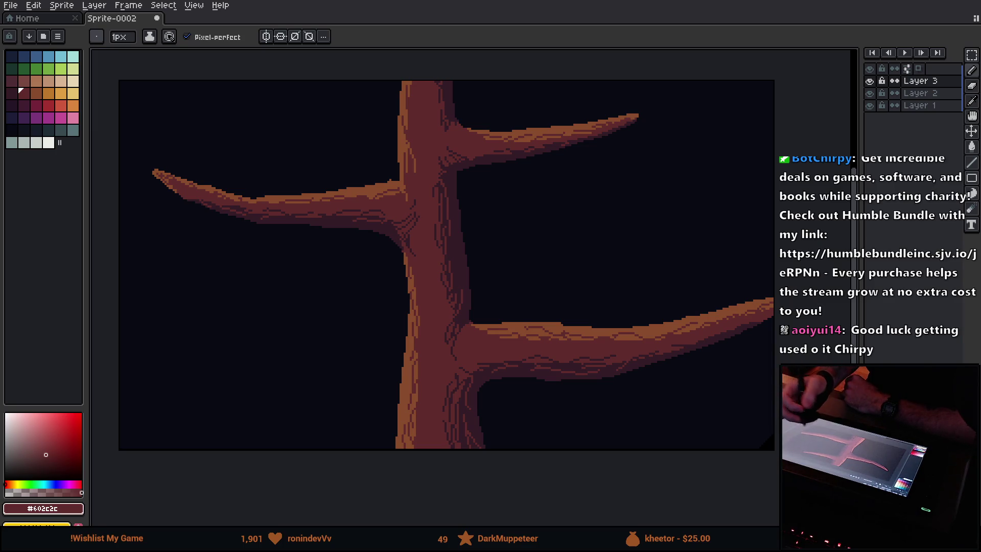
# Zoom in, pick #341c27 from the trunk, and draw a dark bark line down it, redrawing once.
pyautogui.scroll(3, 463, 203)
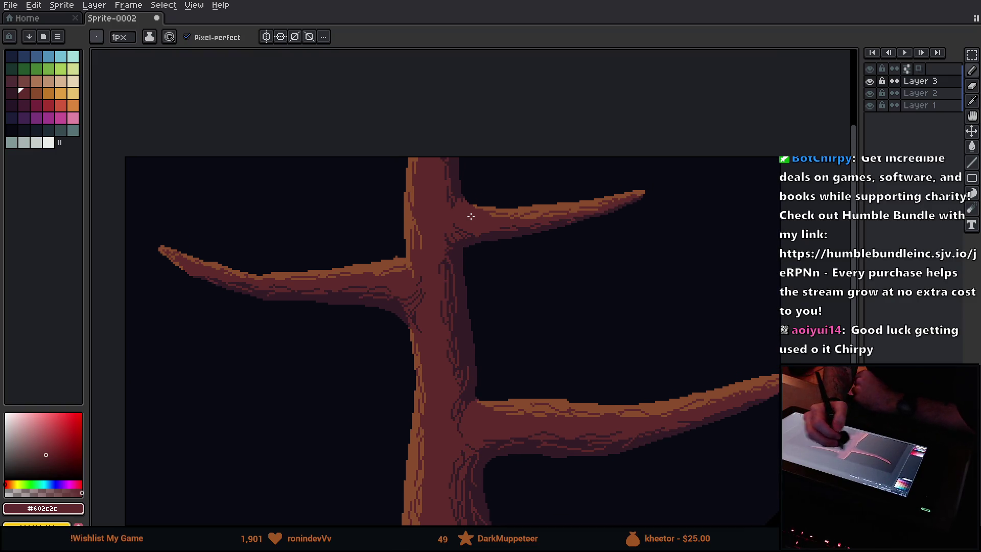
pyautogui.scroll(4, 454, 251)
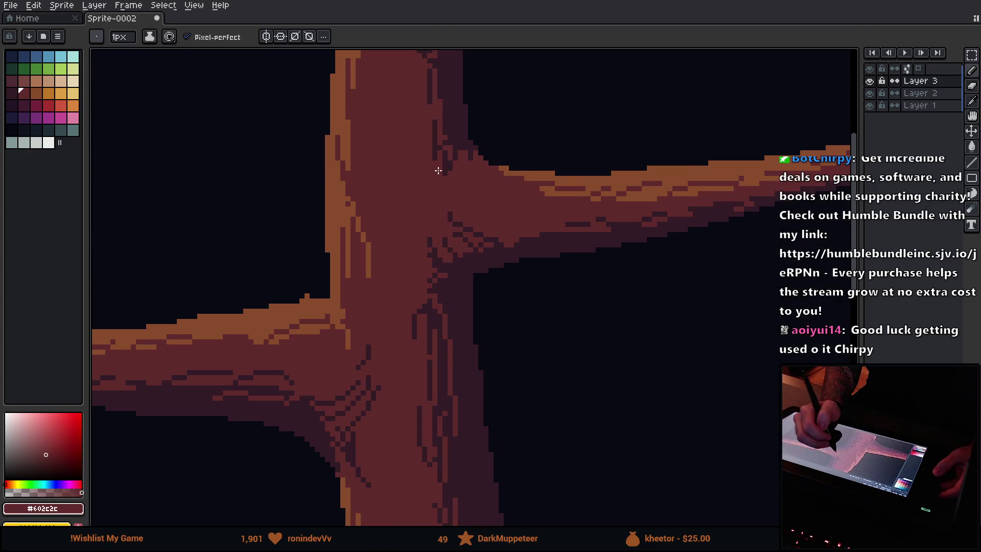
pyautogui.keyDown('alt'); pyautogui.click(454, 112); pyautogui.keyUp('alt')
pyautogui.moveTo(446, 165); pyautogui.dragTo(383, 259)
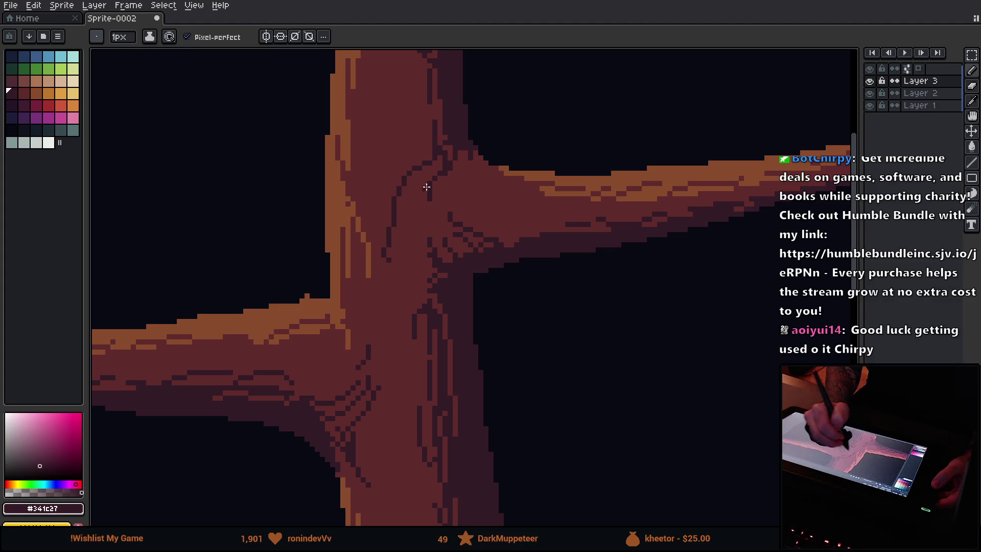
pyautogui.hotkey('ctrl', 'z')
pyautogui.moveTo(439, 140)
pyautogui.mouseDown()
pyautogui.moveTo(415, 176)
pyautogui.moveTo(411, 215)
pyautogui.mouseUp()
# Pan and zoom along the trunk to inspect the right branch junction.
pyautogui.scroll(-2, 429, 342)
pyautogui.moveTo(427, 351); pyautogui.dragTo(408, 292)
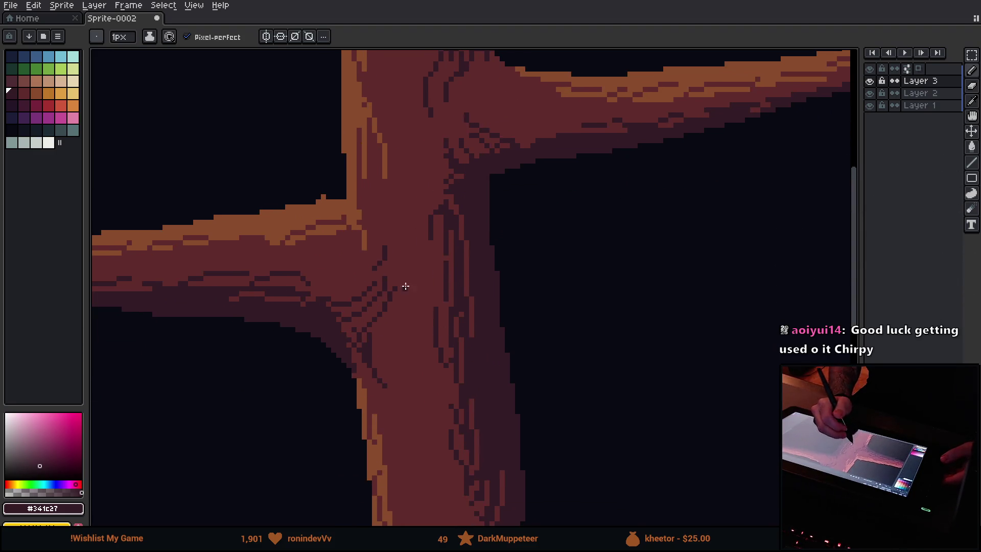
pyautogui.moveTo(373, 212)
pyautogui.mouseDown()
pyautogui.moveTo(421, 295)
pyautogui.moveTo(405, 271)
pyautogui.mouseUp()
pyautogui.scroll(2, 406, 270)
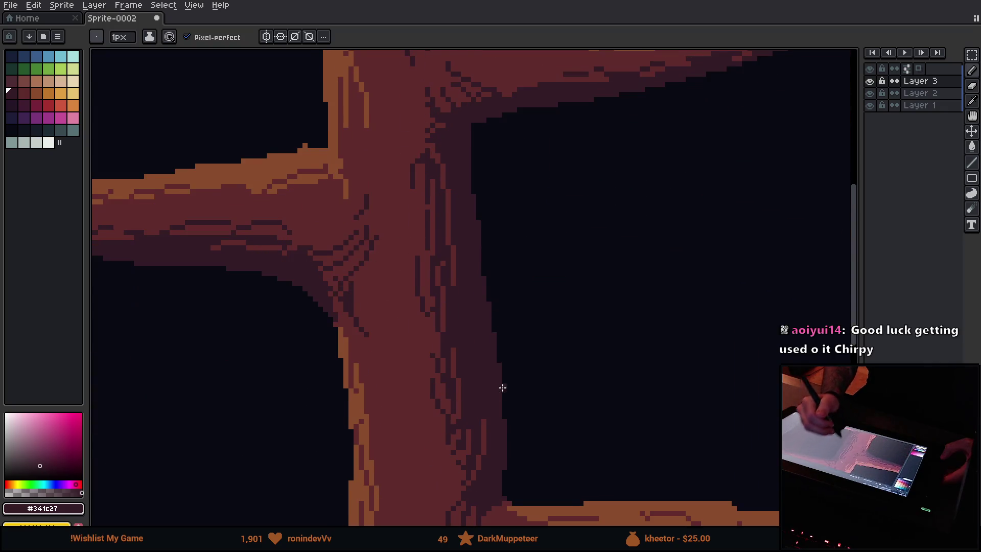
pyautogui.scroll(5, 429, 81)
pyautogui.moveTo(442, 396); pyautogui.dragTo(531, 349)
pyautogui.scroll(-1, 480, 449)
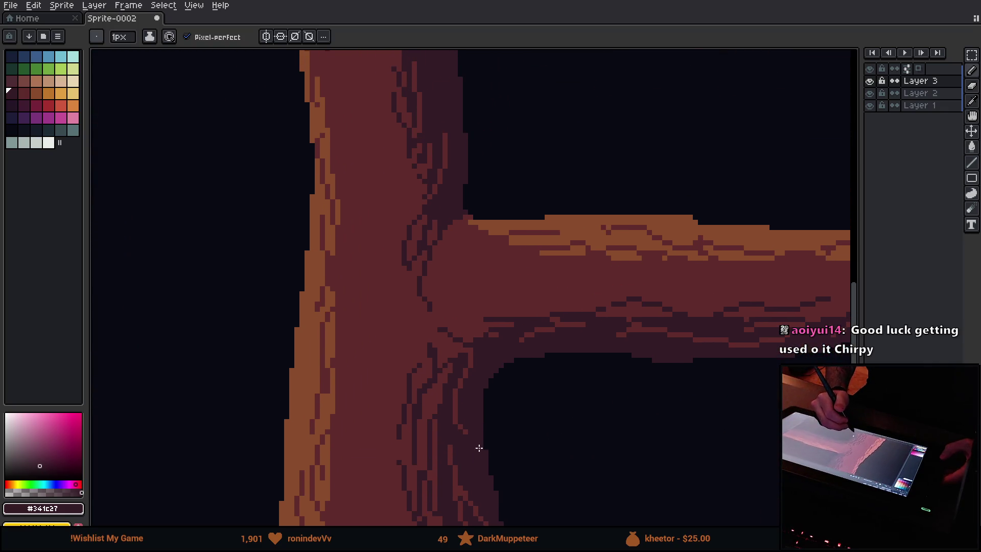
pyautogui.scroll(-3, 475, 405)
pyautogui.scroll(2, 476, 407)
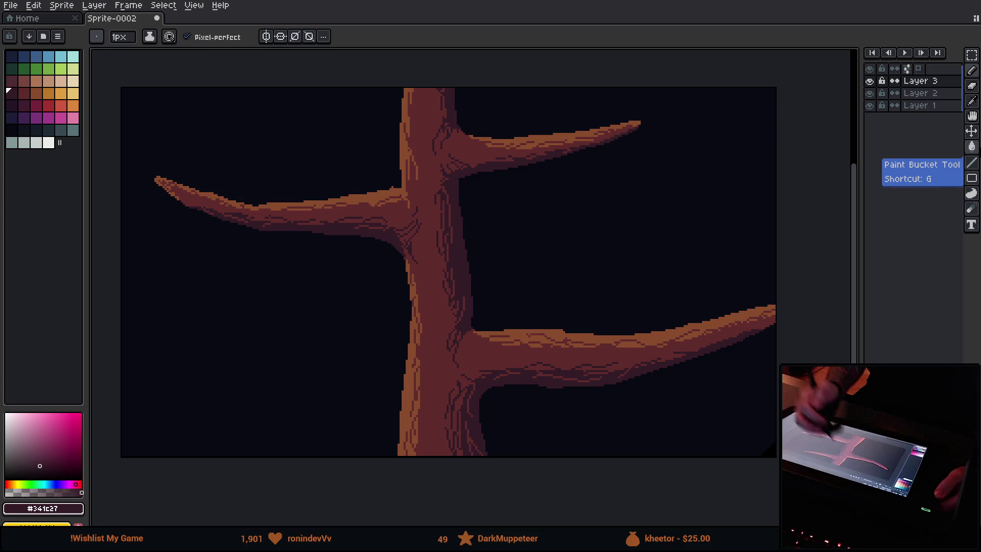
# Select Layer 2 in the Layers panel and zoom in on the tree.
pyautogui.moveTo(430, 250); pyautogui.dragTo(410, 292)
pyautogui.click(919, 93)
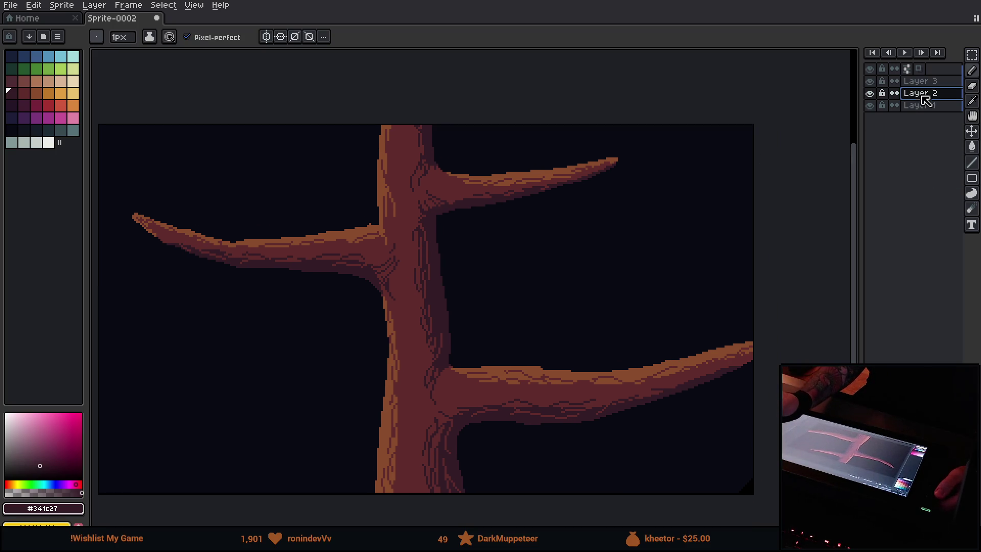
pyautogui.moveTo(351, 202); pyautogui.dragTo(344, 219)
pyautogui.scroll(2, 368, 238)
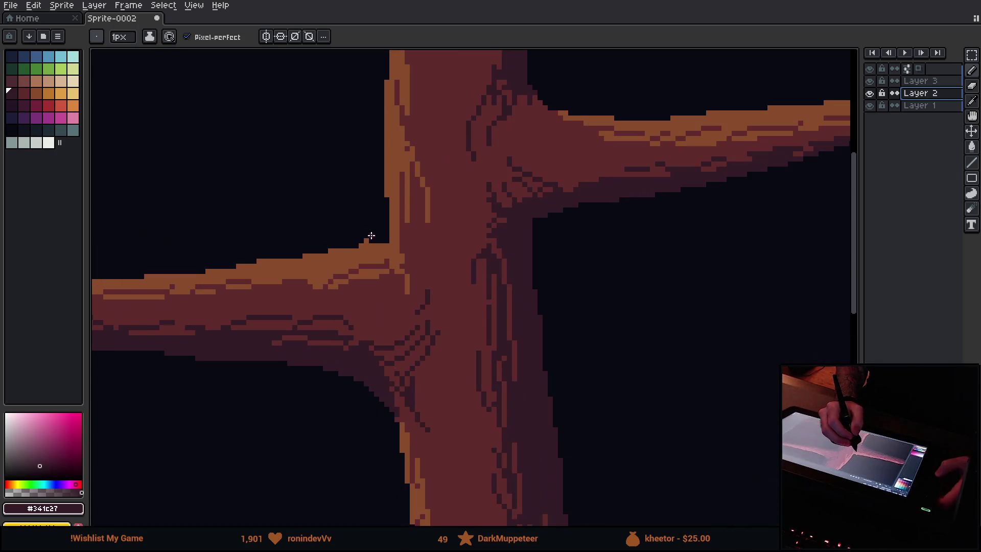
# Use the 8px round Eraser to touch up pixels at the upper branch junction.
pyautogui.press('e')
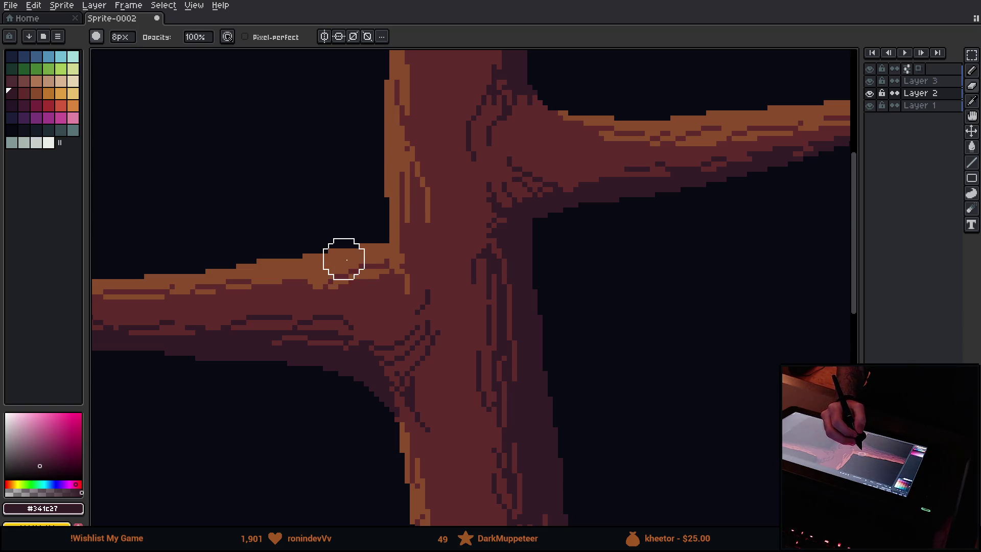
pyautogui.press('v')
pyautogui.press('e')
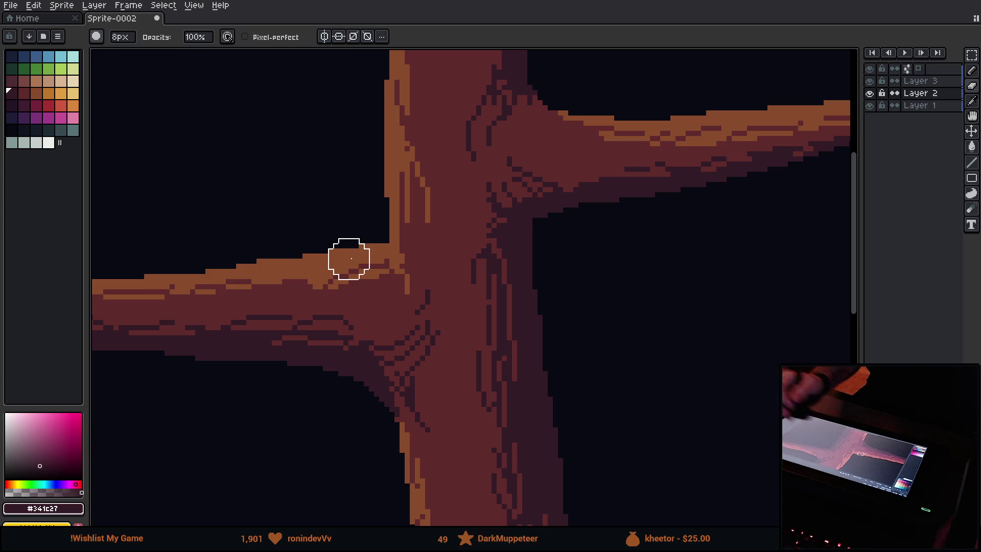
pyautogui.scroll(-3, 448, 215)
pyautogui.scroll(-1, 446, 207)
pyautogui.scroll(1, 447, 215)
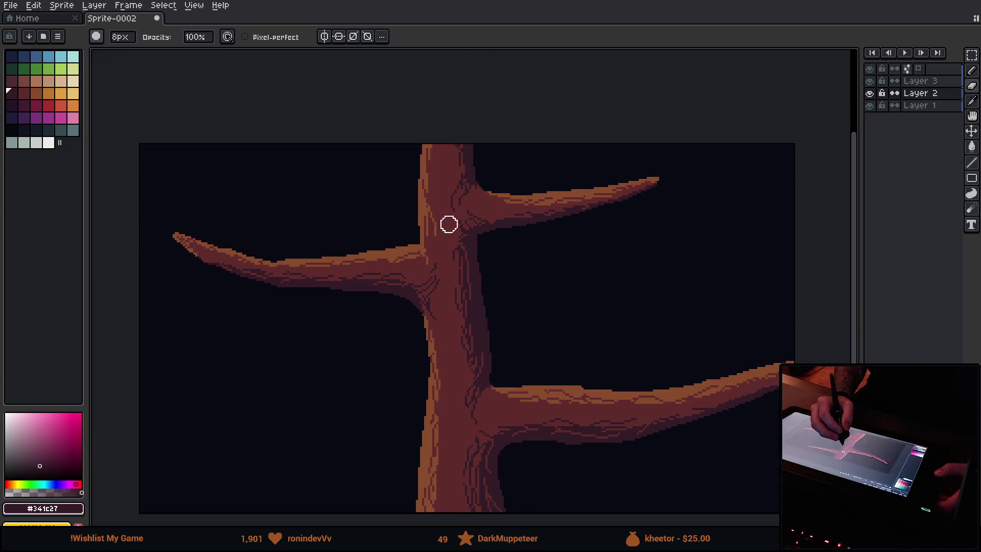
pyautogui.moveTo(439, 283)
pyautogui.mouseDown()
pyautogui.moveTo(434, 293)
pyautogui.moveTo(431, 278)
pyautogui.mouseUp()
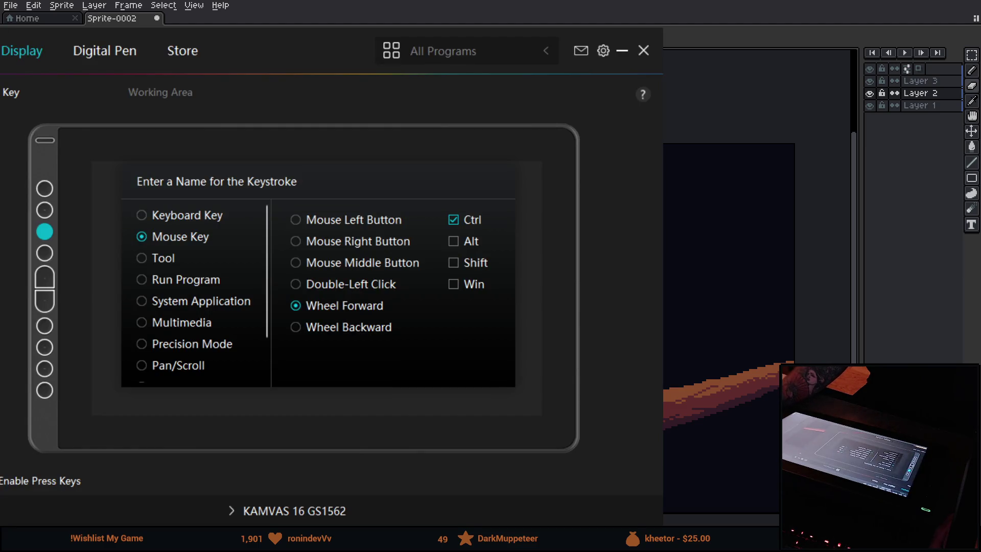
# In the Digital Pen tab, reassign the pen's upper button to a Mouse Key action.
pyautogui.click(77, 54)
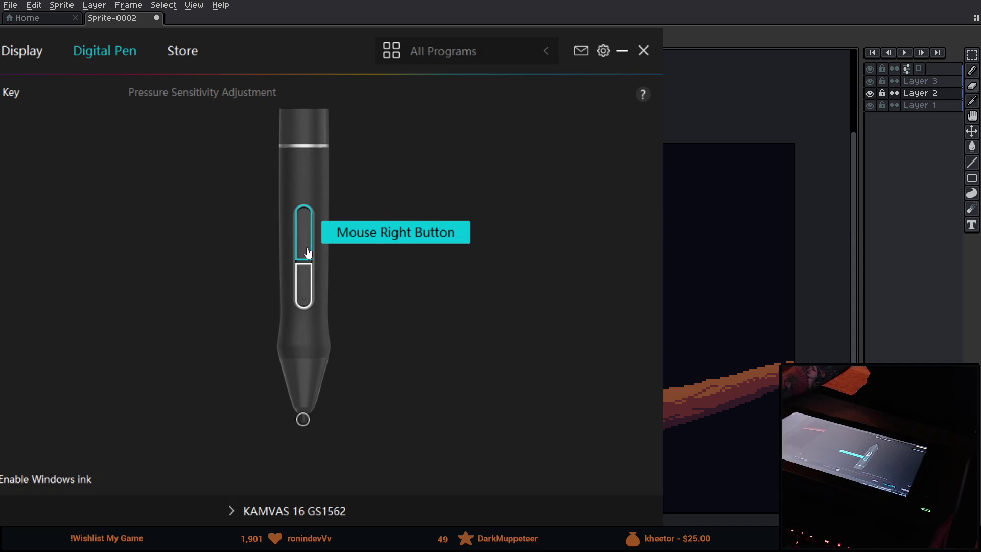
pyautogui.click(307, 252)
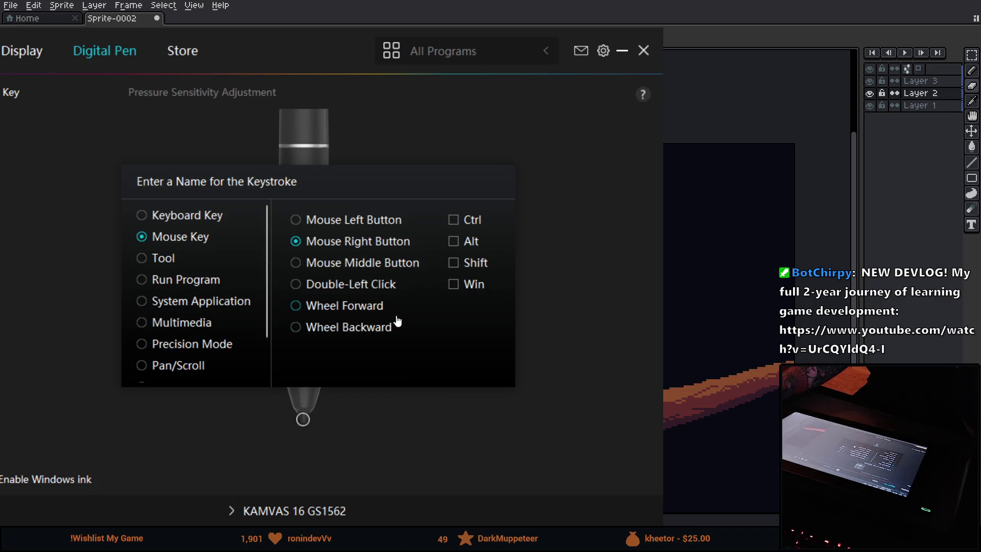
pyautogui.scroll(-1, 134, 281)
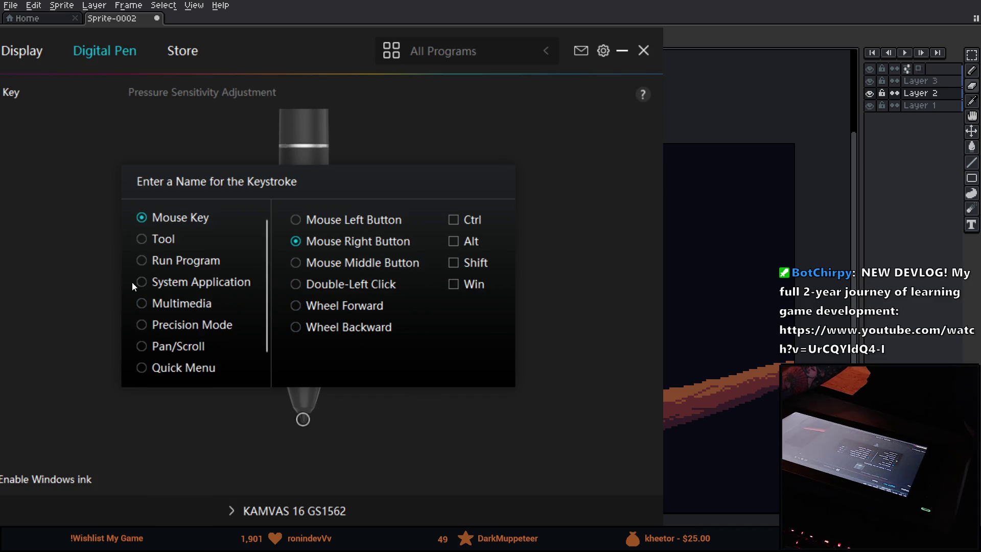
pyautogui.click(199, 348)
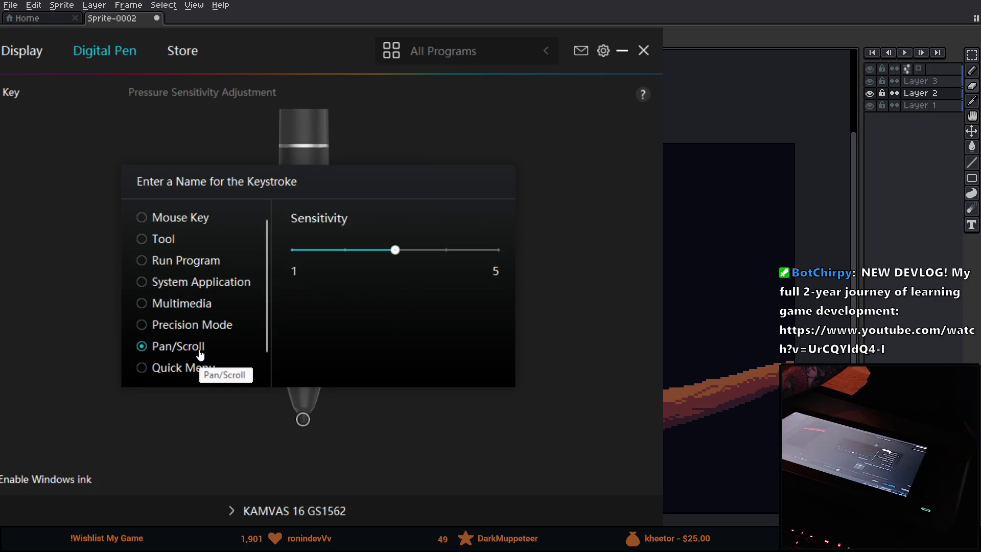
pyautogui.scroll(-2, 202, 355)
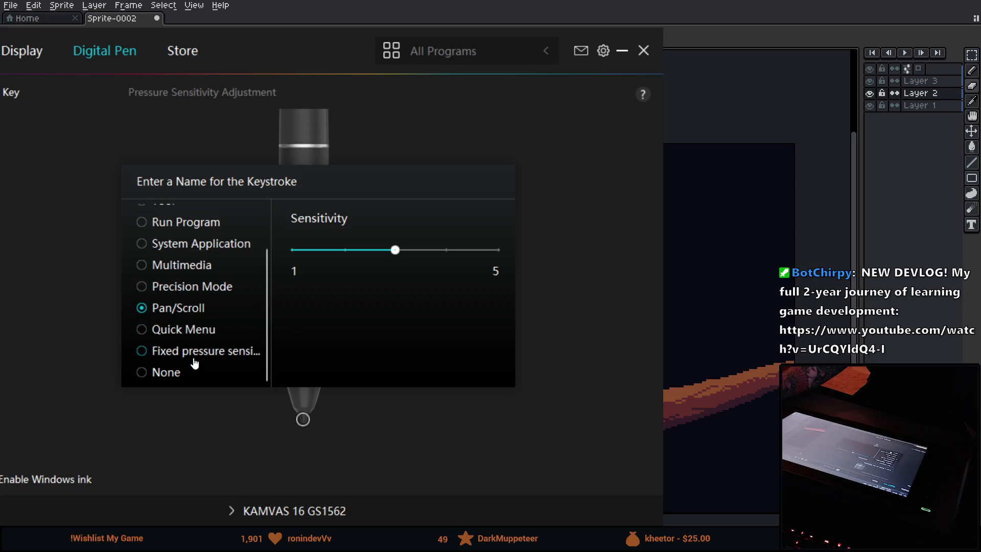
pyautogui.click(195, 291)
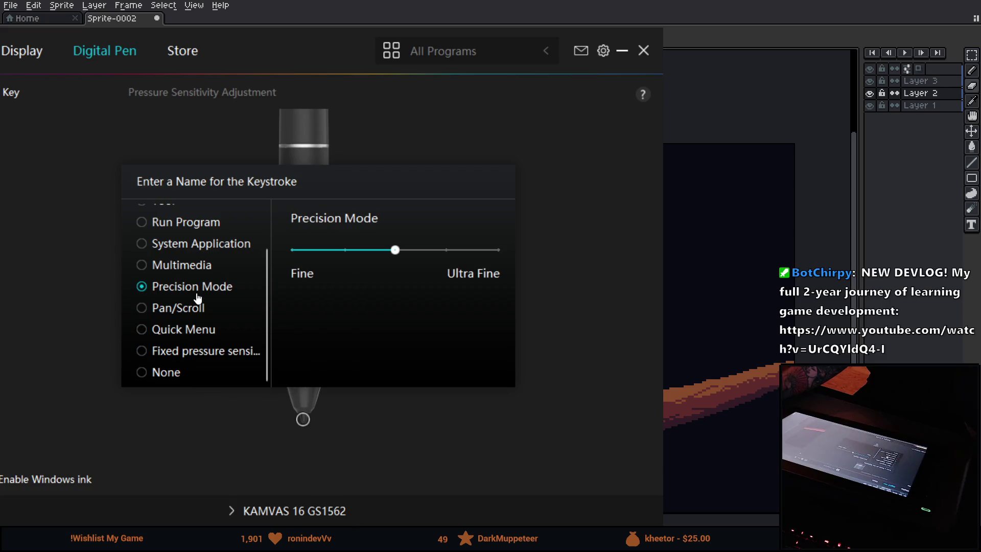
pyautogui.click(196, 262)
pyautogui.scroll(3, 192, 286)
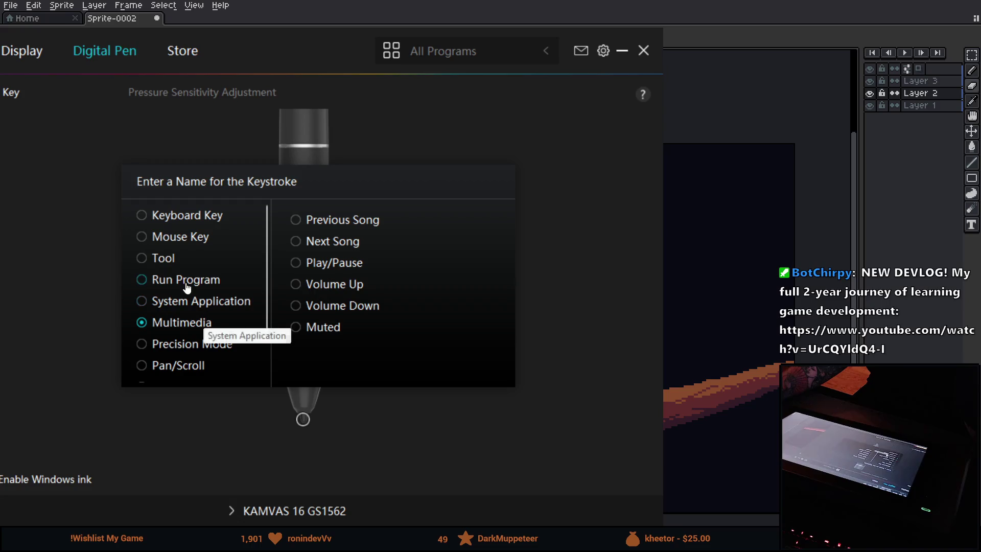
pyautogui.click(183, 255)
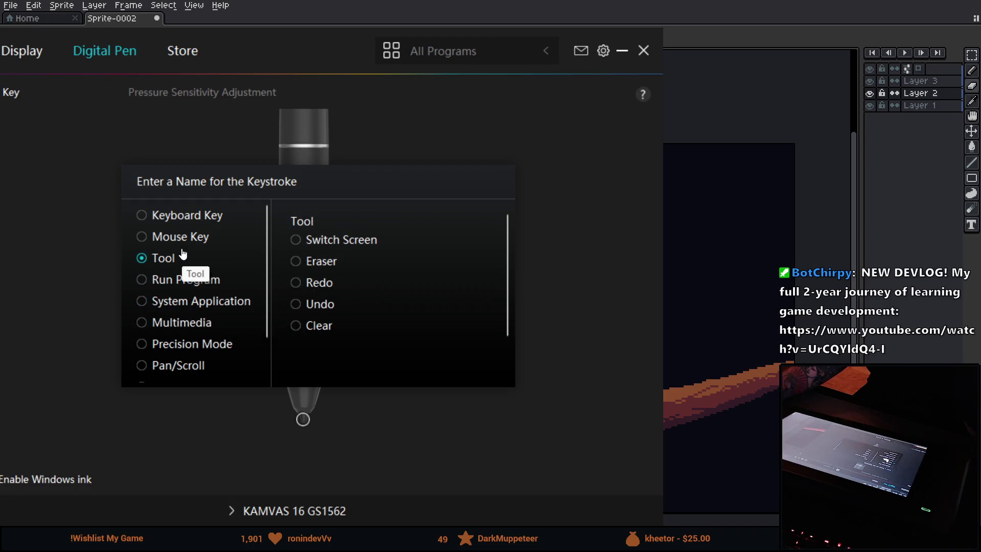
pyautogui.click(182, 238)
pyautogui.click(184, 217)
pyautogui.click(187, 245)
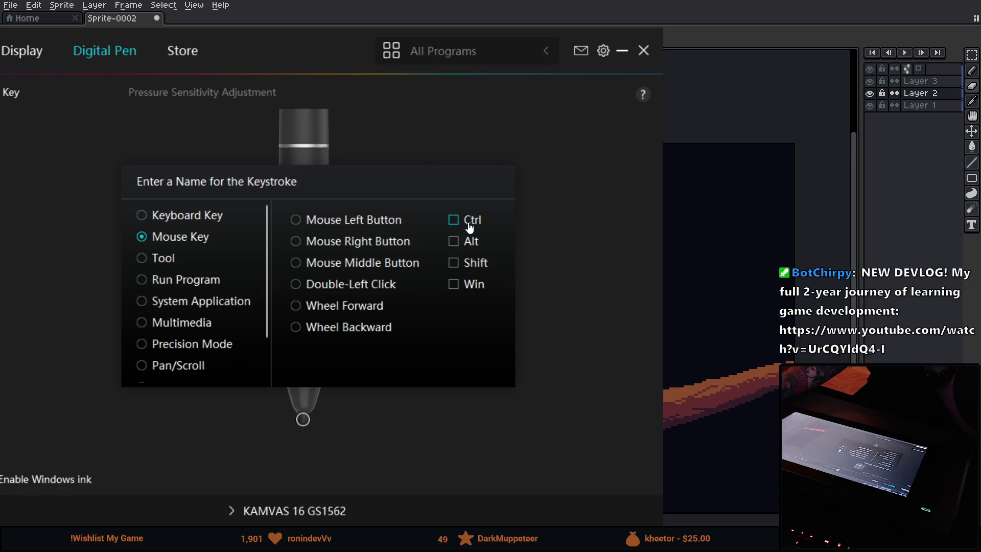
# Add the Ctrl modifier and set the mouse action to Wheel Backward.
pyautogui.click(454, 220)
pyautogui.click(321, 308)
pyautogui.click(321, 328)
pyautogui.click(336, 307)
pyautogui.click(327, 337)
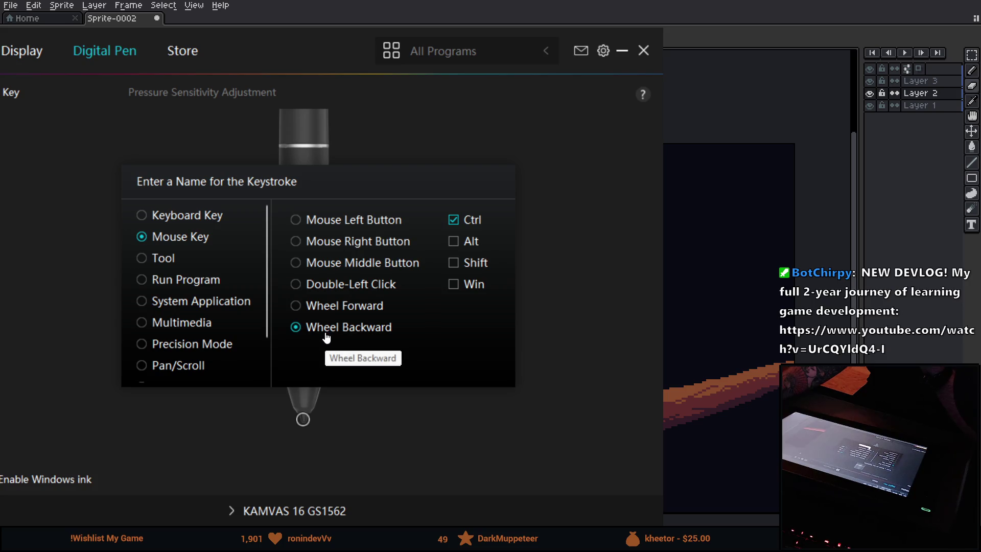
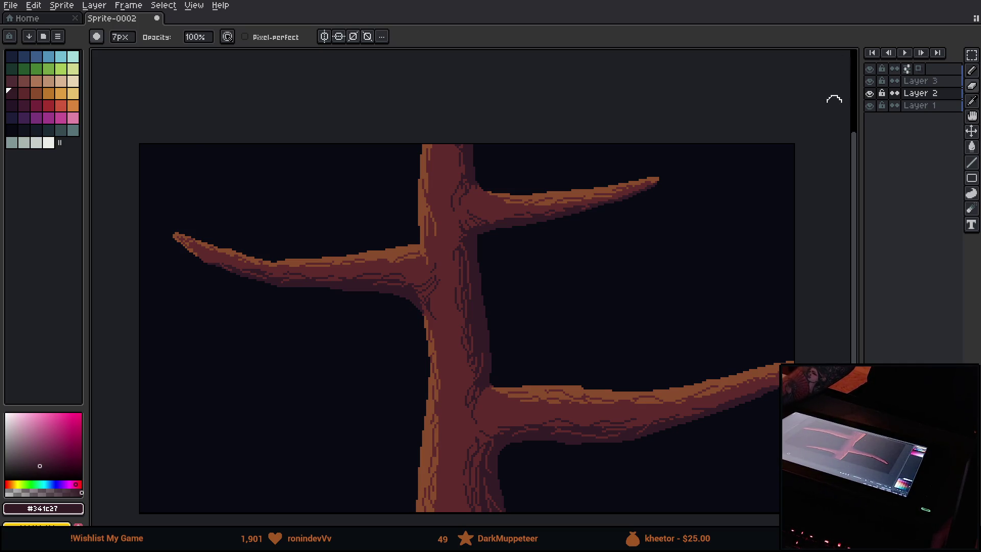
# On Layer 3, choose the dark teal swatch and zoom in on the upper-right branch tip.
pyautogui.click(939, 81)
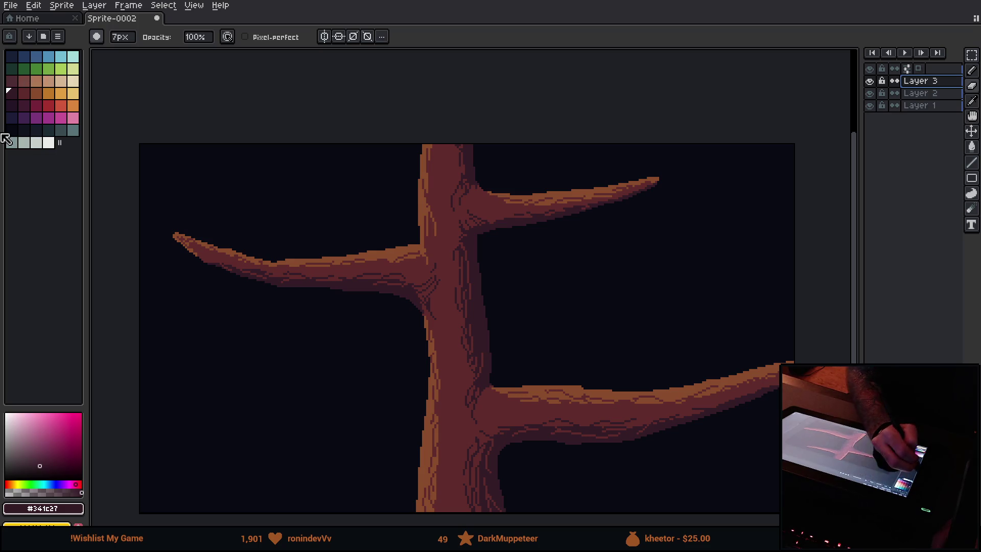
pyautogui.click(13, 70)
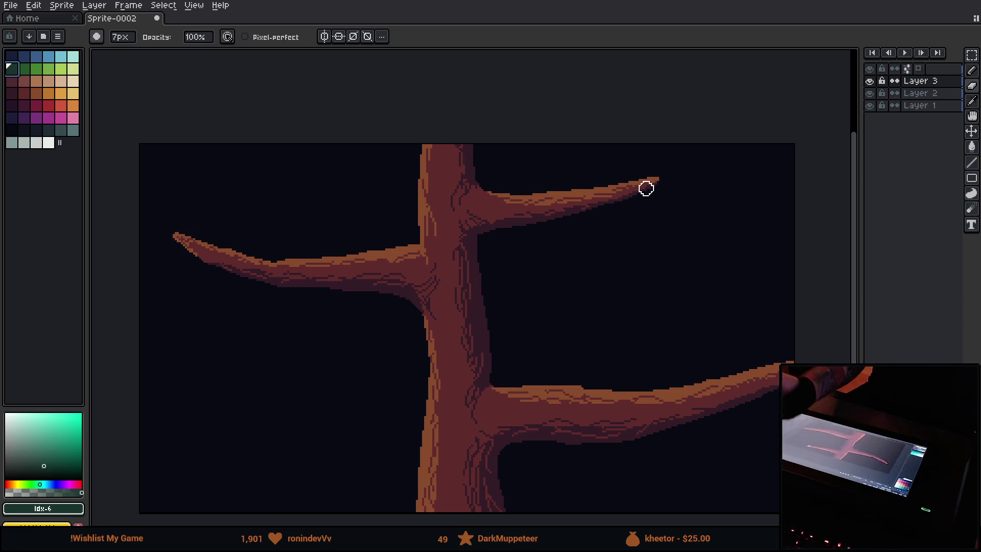
pyautogui.scroll(3, 650, 193)
pyautogui.moveTo(641, 204); pyautogui.dragTo(501, 250)
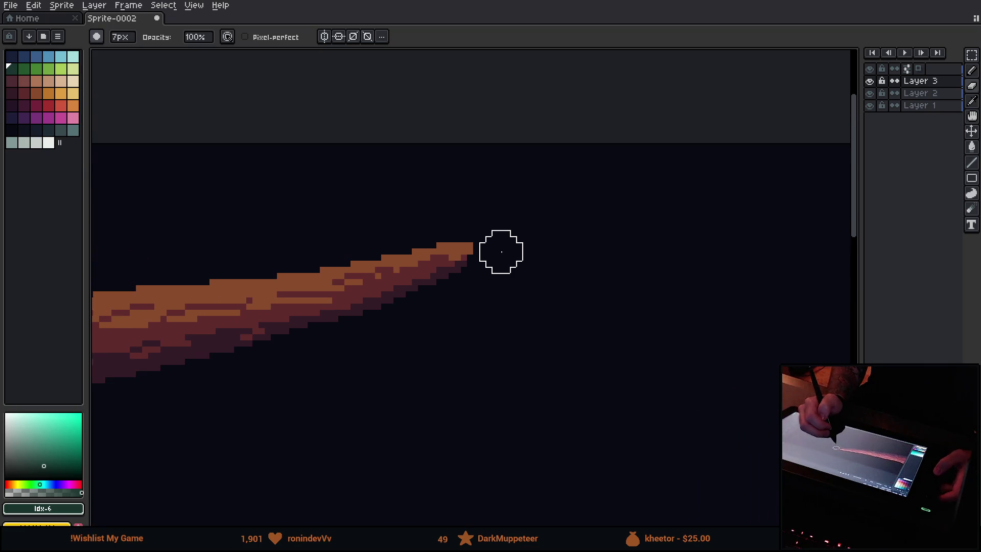
# Draw a 1px dark green stem and leaf outline from the branch tip, then try flood-filling it.
pyautogui.press('b')
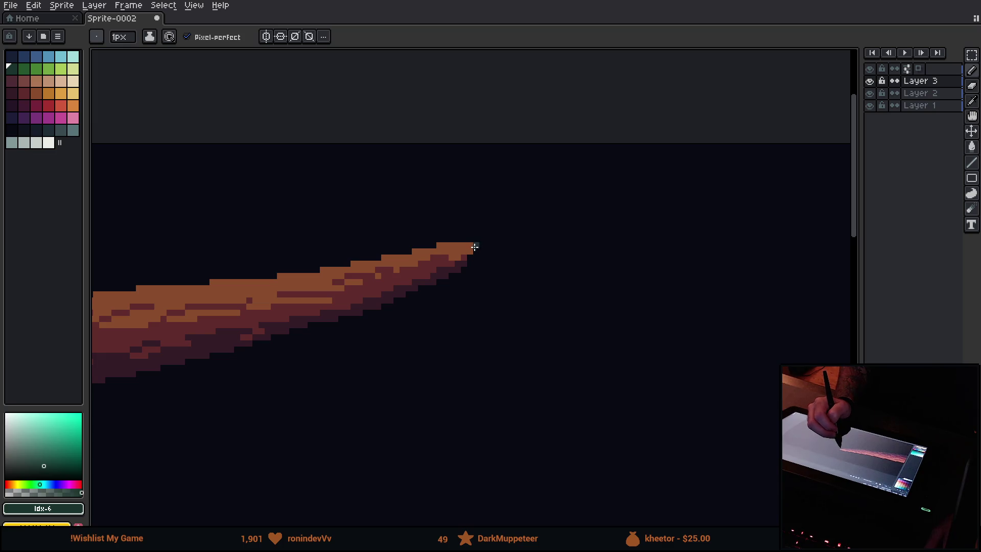
pyautogui.moveTo(476, 242); pyautogui.dragTo(613, 245)
pyautogui.moveTo(474, 247)
pyautogui.mouseDown()
pyautogui.moveTo(499, 235)
pyautogui.moveTo(551, 238)
pyautogui.mouseUp()
pyautogui.moveTo(589, 266)
pyautogui.mouseDown()
pyautogui.moveTo(492, 278)
pyautogui.moveTo(404, 216)
pyautogui.mouseUp()
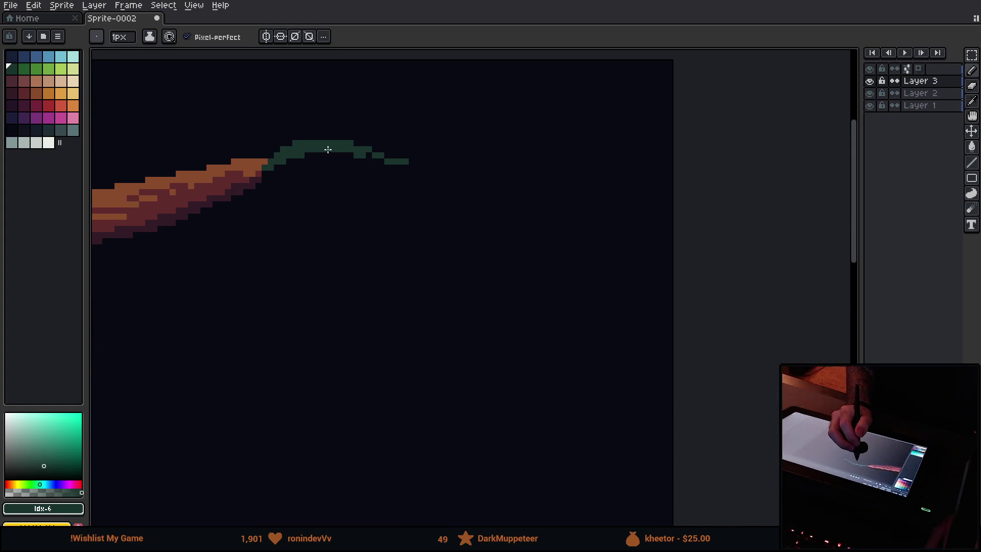
pyautogui.moveTo(335, 149)
pyautogui.mouseDown()
pyautogui.moveTo(380, 201)
pyautogui.moveTo(589, 291)
pyautogui.moveTo(526, 169)
pyautogui.moveTo(350, 157)
pyautogui.mouseUp()
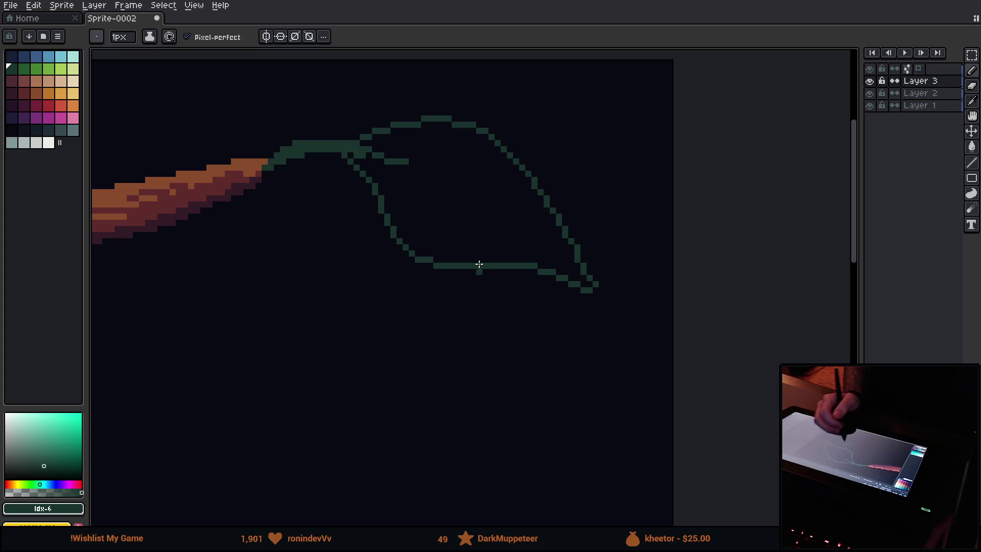
pyautogui.press('g')
pyautogui.click(460, 204)
# Undo the background flood, turn on Contiguous, and fill the leaf interior dark green.
pyautogui.hotkey('ctrl', 'z')
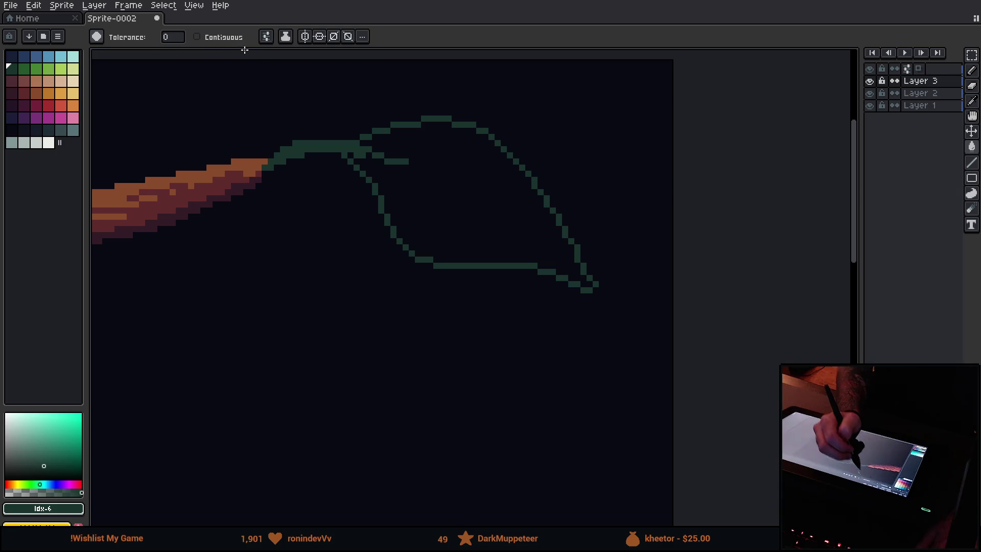
pyautogui.click(266, 36)
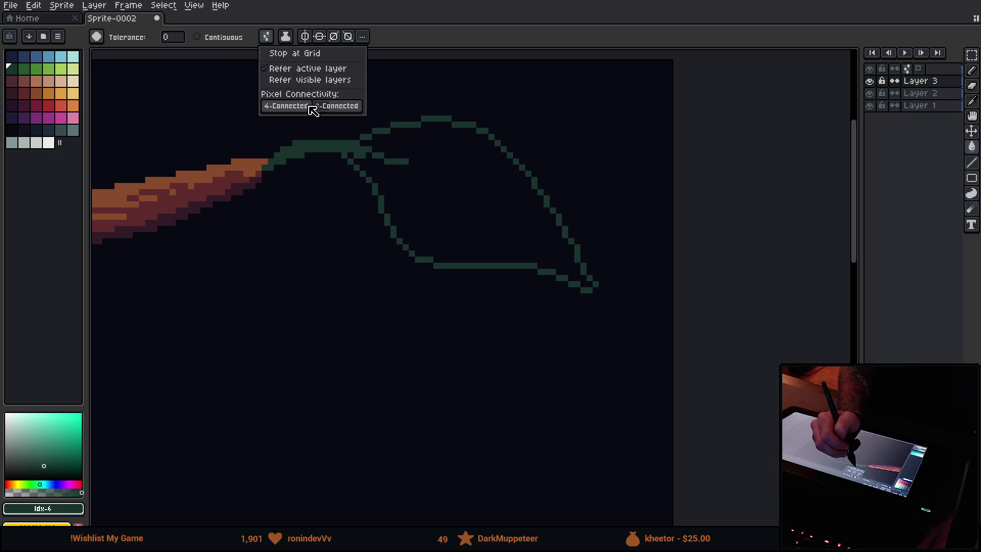
pyautogui.click(238, 37)
pyautogui.click(470, 205)
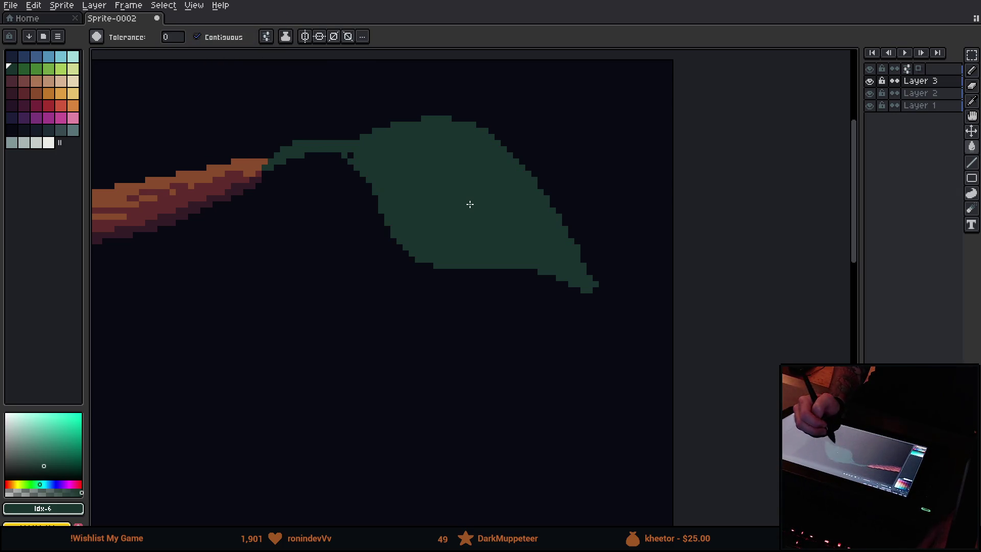
# Eyedrop the leaf's dark green, then choose the brighter green swatch (Idx-7) for details.
pyautogui.press('i')
pyautogui.click(416, 186)
pyautogui.press('b')
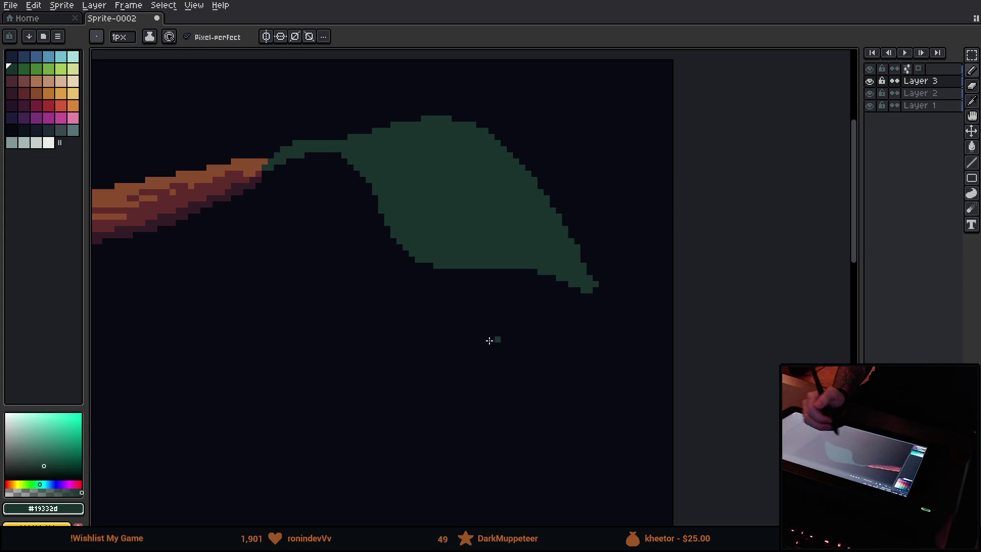
pyautogui.scroll(-5, 434, 328)
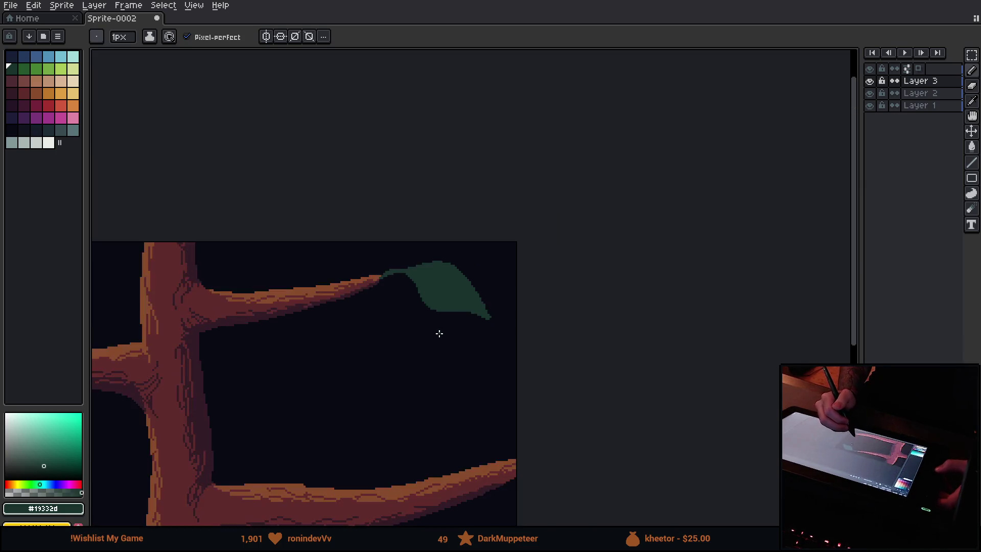
pyautogui.scroll(5, 473, 399)
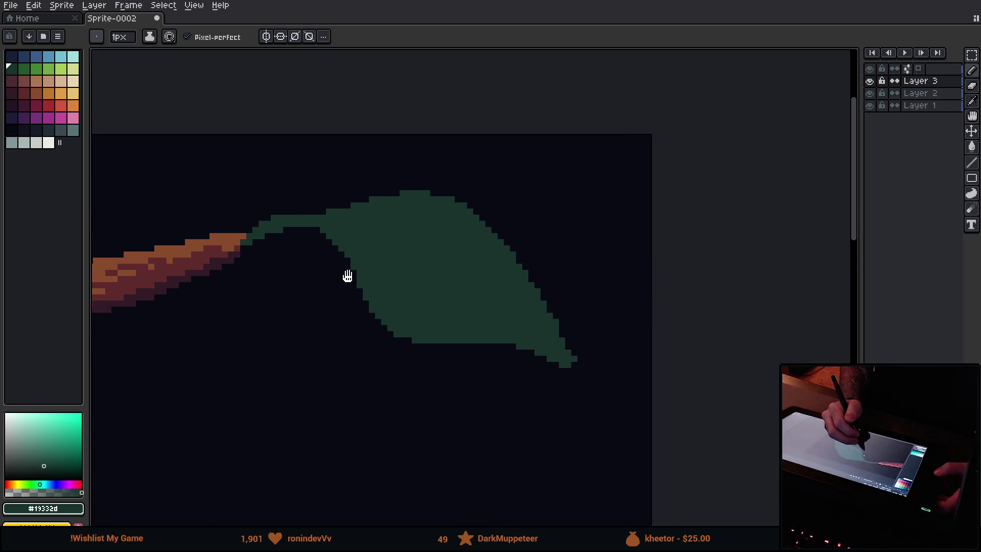
pyautogui.scroll(1, 472, 279)
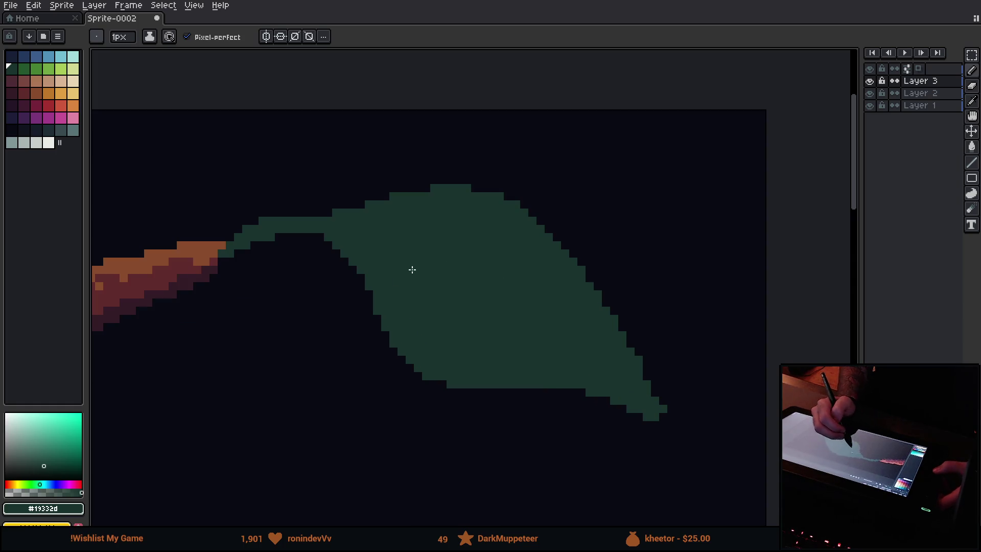
pyautogui.press('alt')
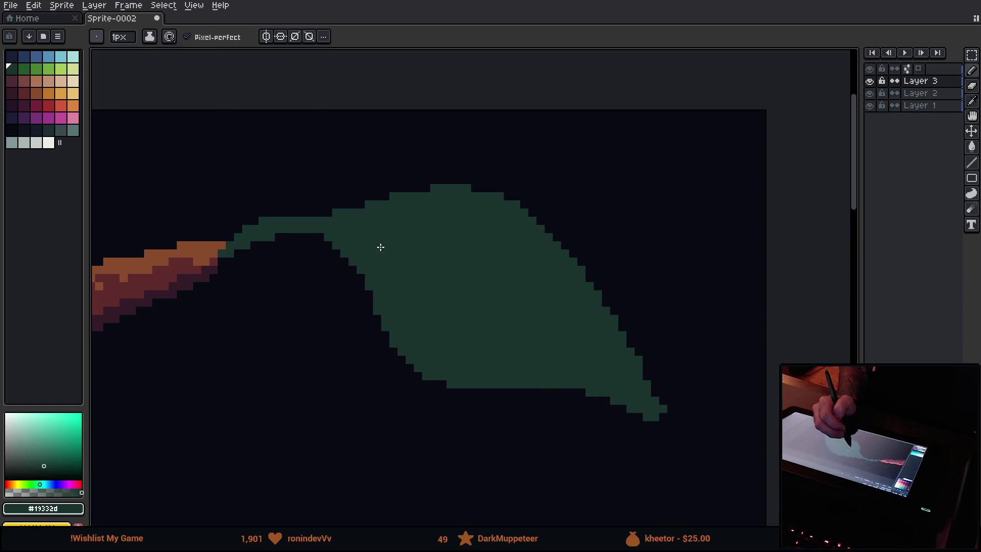
pyautogui.click(24, 69)
pyautogui.click(279, 196)
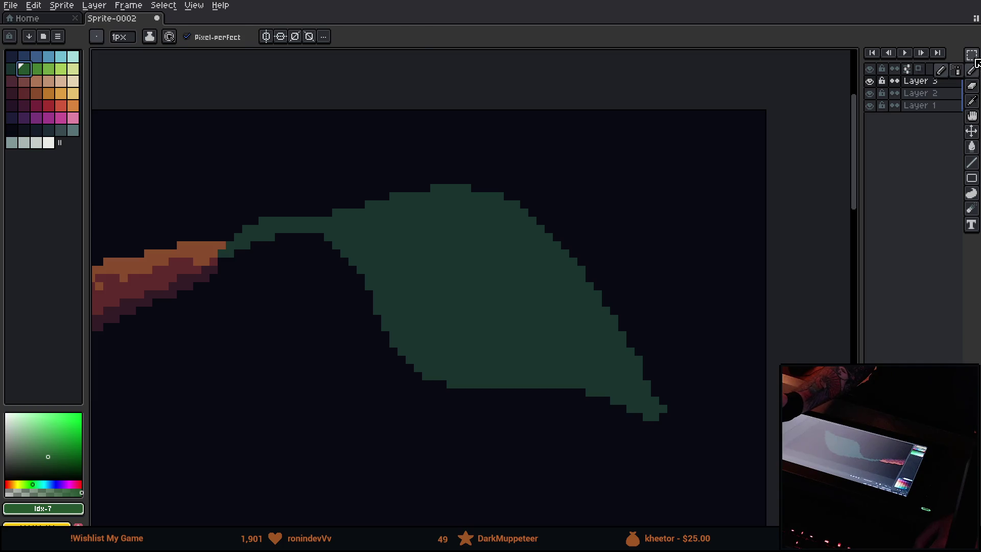
# Select the whole green leaf with the Magic Wand colour selection.
pyautogui.click(971, 55)
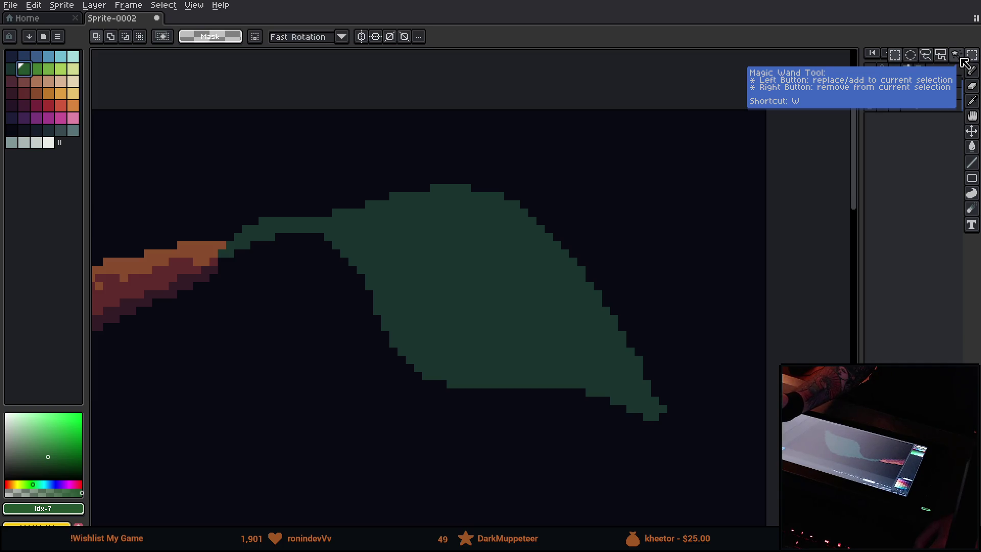
pyautogui.click(961, 58)
pyautogui.click(460, 270)
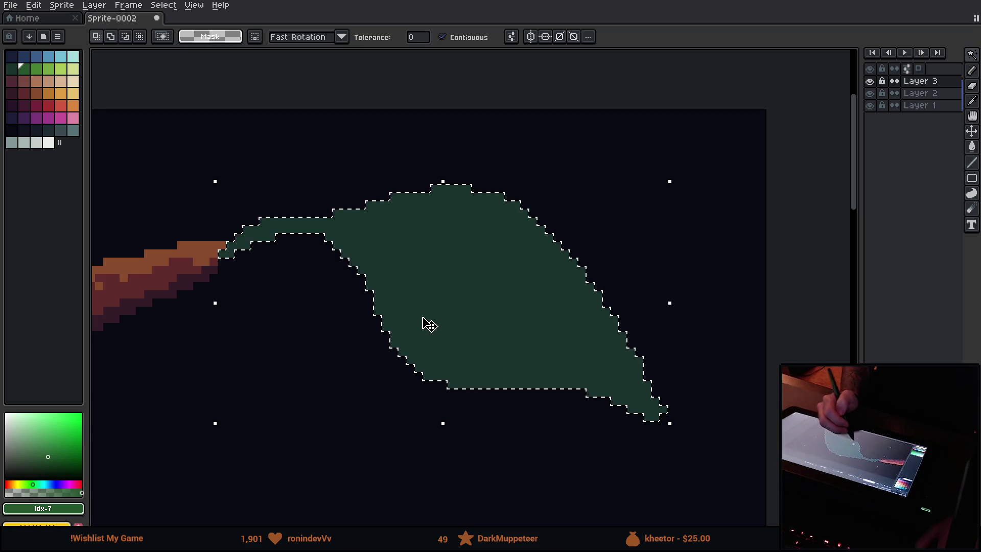
pyautogui.press('b')
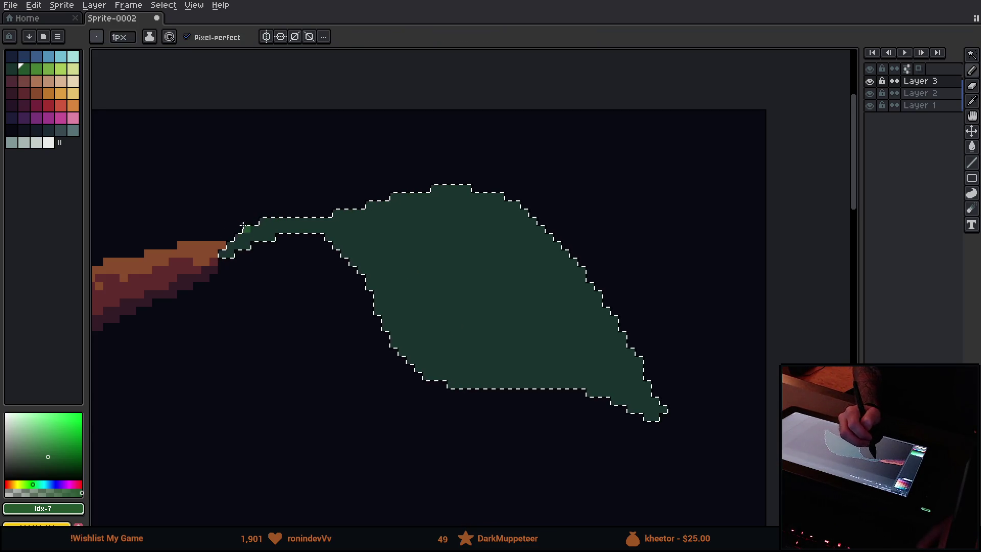
# Draw a bright-green highlight on the stem top plus a midrib and short vein across the leaf.
pyautogui.moveTo(236, 238); pyautogui.dragTo(284, 221)
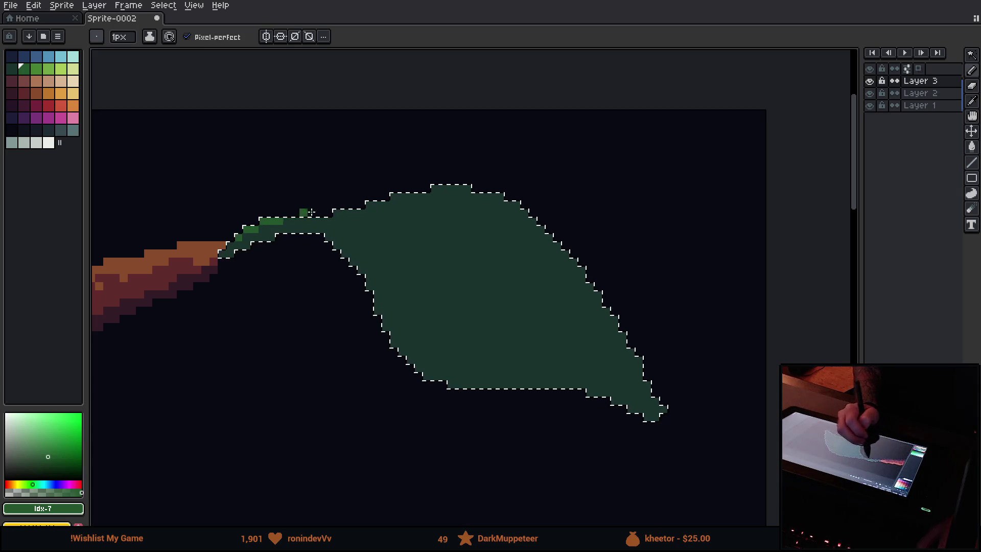
pyautogui.moveTo(335, 227); pyautogui.dragTo(509, 212)
pyautogui.moveTo(390, 236); pyautogui.dragTo(476, 319)
pyautogui.hotkey('ctrl', 'z')
pyautogui.moveTo(398, 238); pyautogui.dragTo(434, 305)
pyautogui.moveTo(522, 325)
pyautogui.mouseDown()
pyautogui.moveTo(377, 318)
pyautogui.moveTo(482, 290)
pyautogui.mouseUp()
pyautogui.press('ctrl')
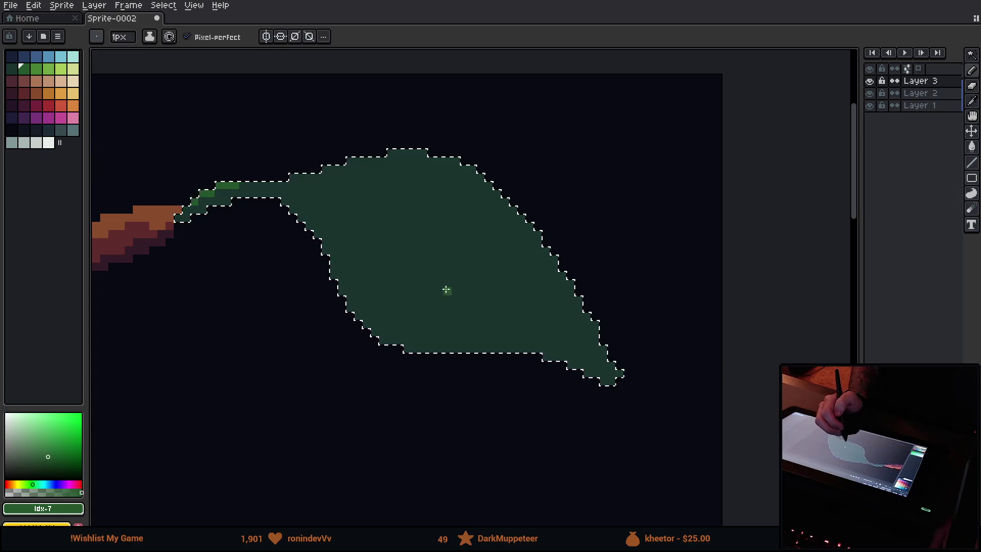
# Try dark blue and darker green shading inside the leaf, undo it, and enlarge the brush to 13px.
pyautogui.press('alt')
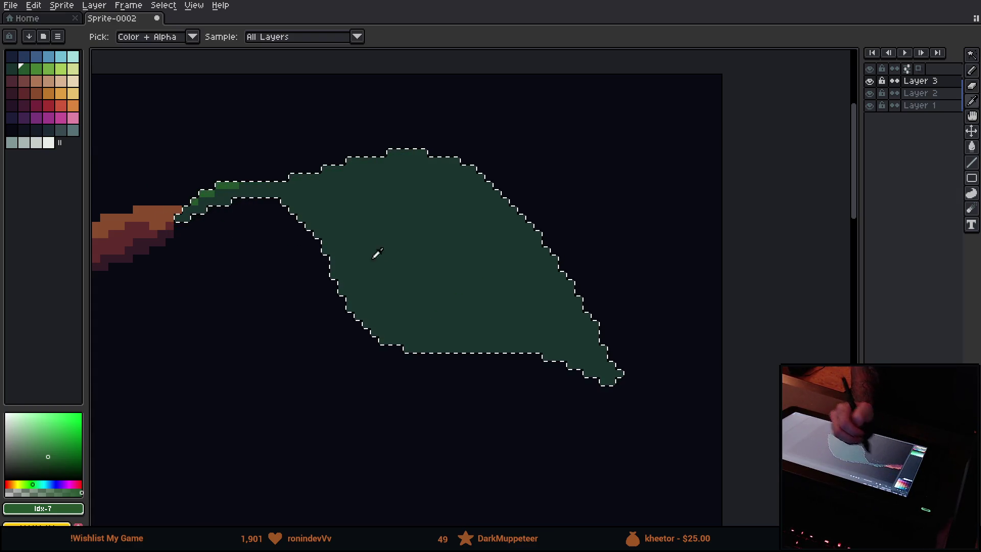
pyautogui.keyDown('alt'); pyautogui.click(494, 293); pyautogui.keyUp('alt')
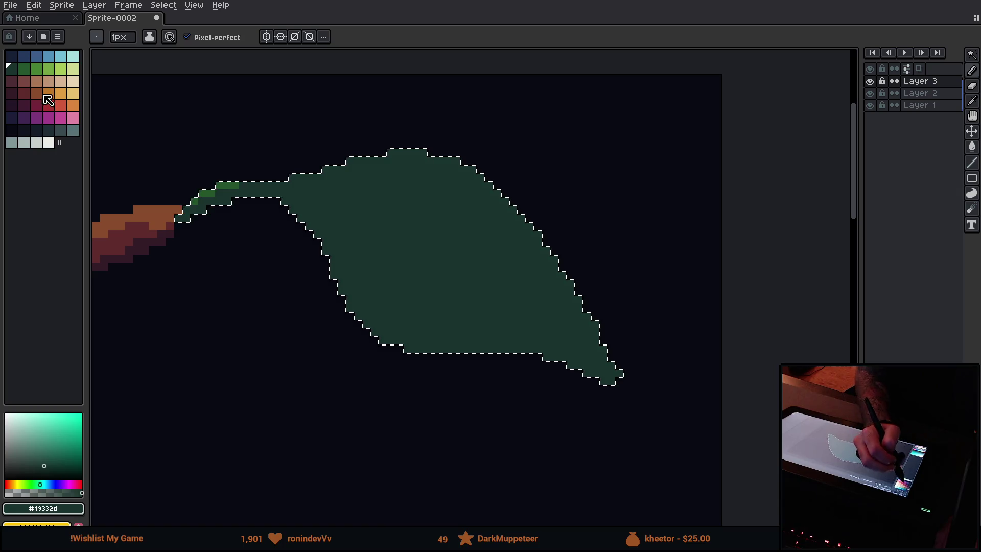
pyautogui.click(36, 132)
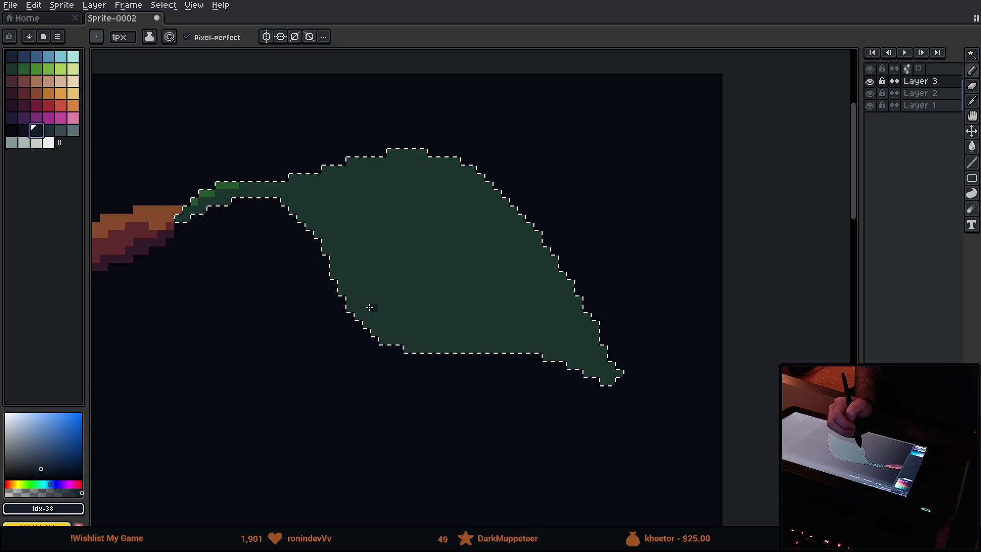
pyautogui.click(48, 131)
pyautogui.moveTo(377, 334); pyautogui.dragTo(394, 312)
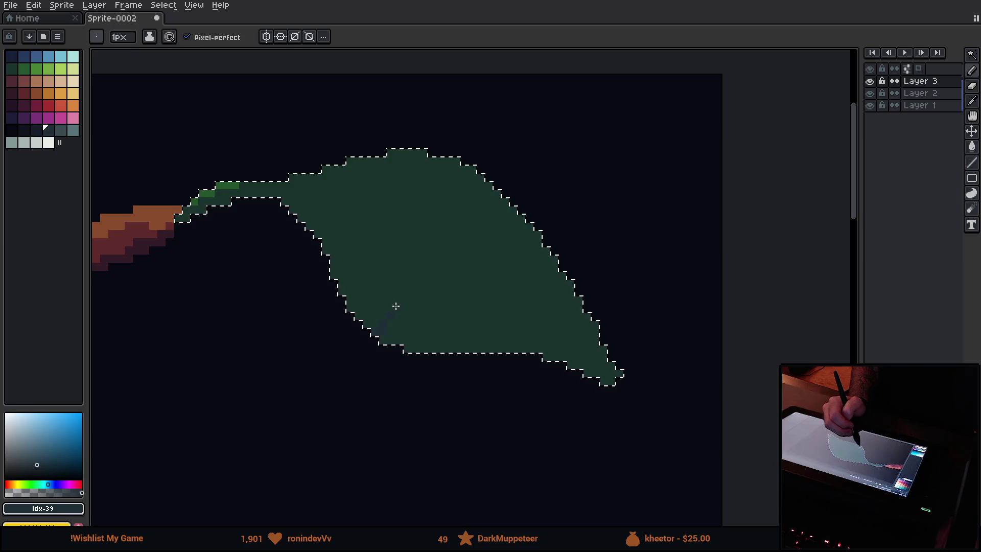
pyautogui.hotkey('ctrl', 'z')
pyautogui.hotkey('ctrl', 'z')
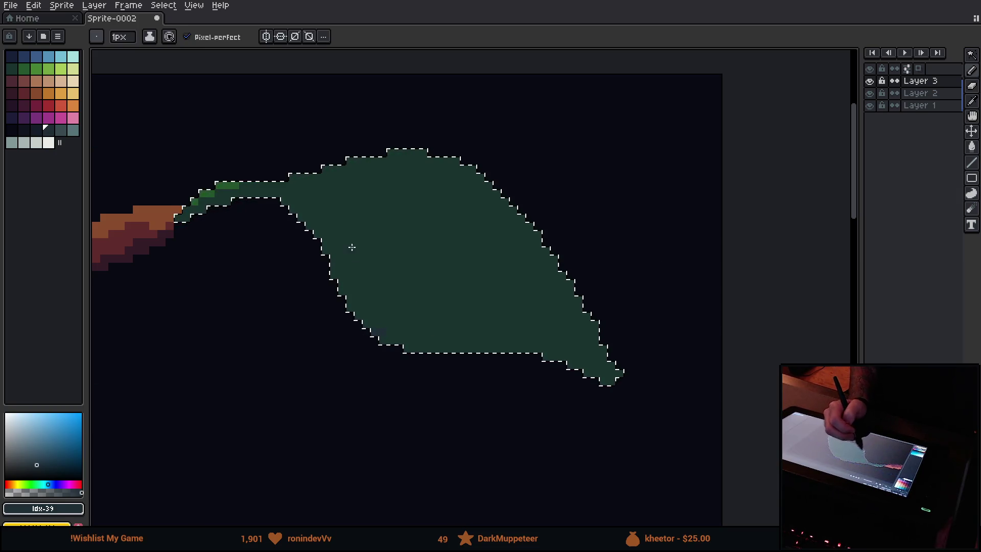
pyautogui.keyDown('alt'); pyautogui.click(363, 246); pyautogui.keyUp('alt')
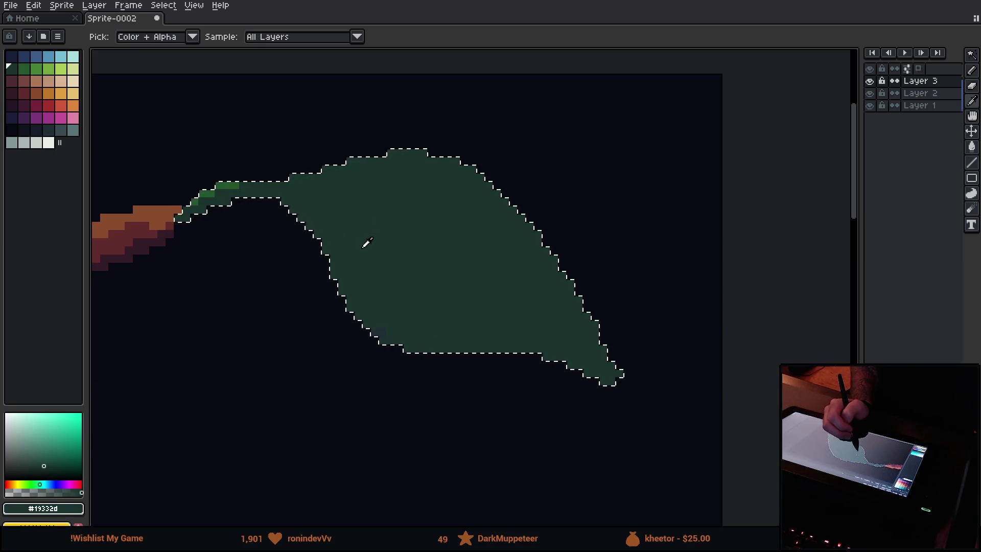
pyautogui.click(35, 471)
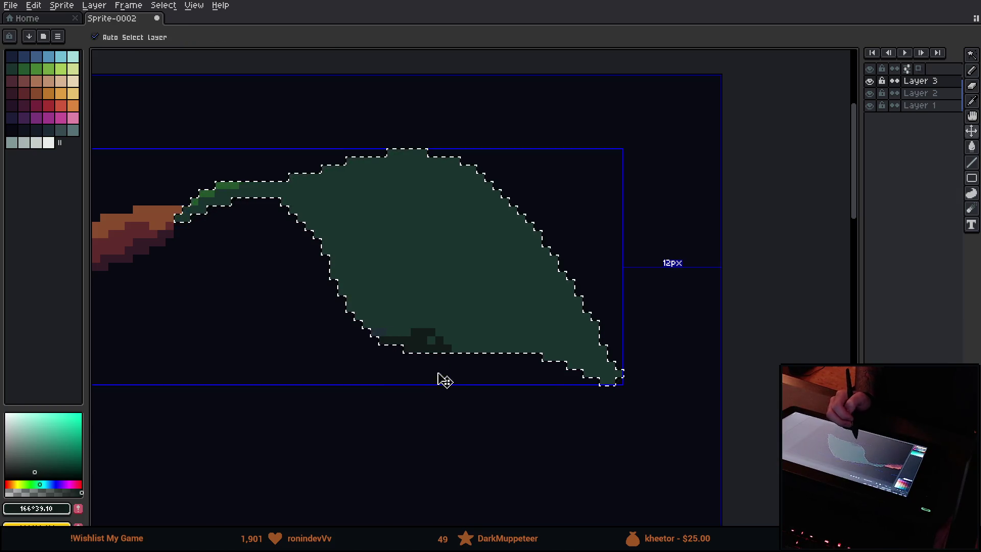
pyautogui.hotkey('ctrl', 'z')
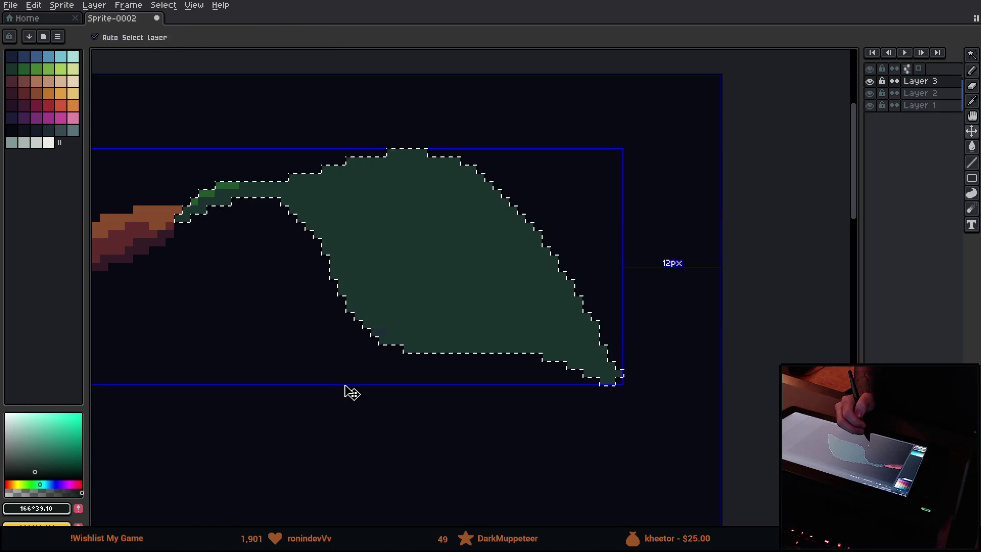
pyautogui.scroll(12, 394, 338)
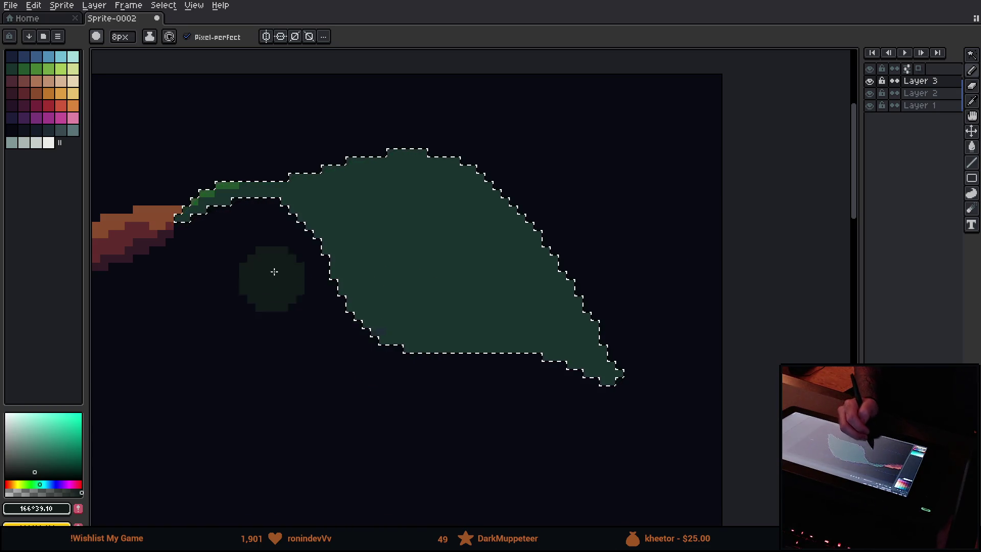
# Paint a dark green shading band along the leaf's stem and lower edge to the tip.
pyautogui.click(253, 226)
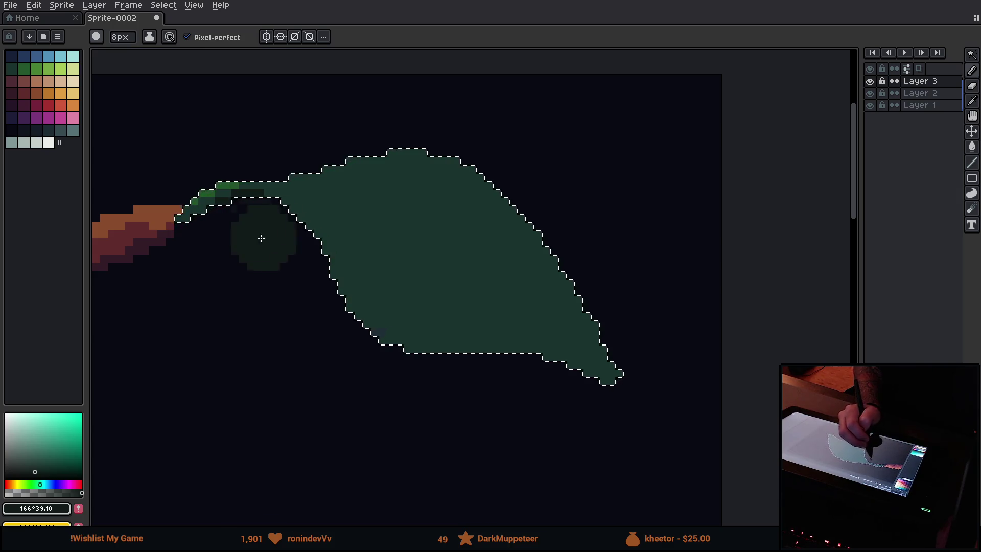
pyautogui.moveTo(274, 230)
pyautogui.mouseDown()
pyautogui.moveTo(345, 368)
pyautogui.moveTo(440, 391)
pyautogui.mouseUp()
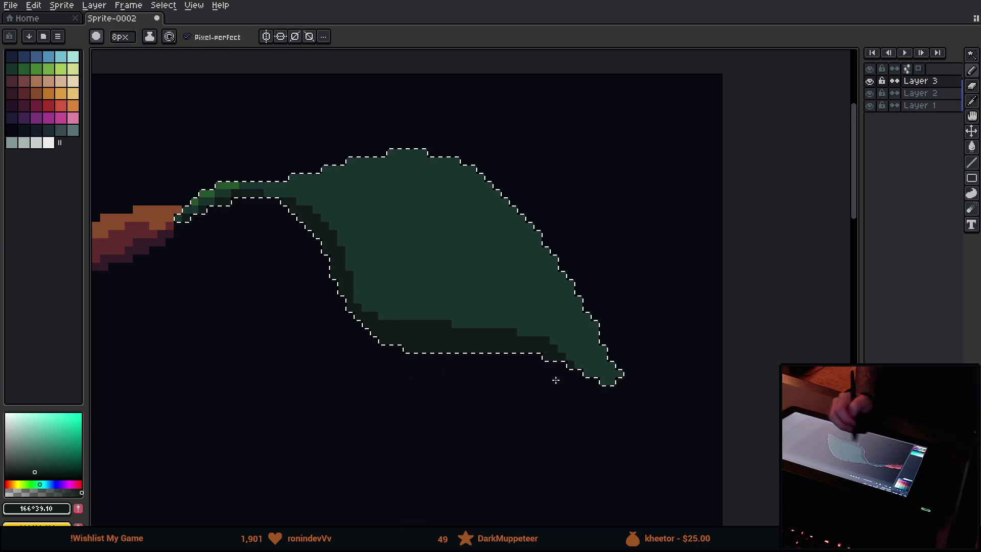
pyautogui.moveTo(607, 381); pyautogui.dragTo(433, 376)
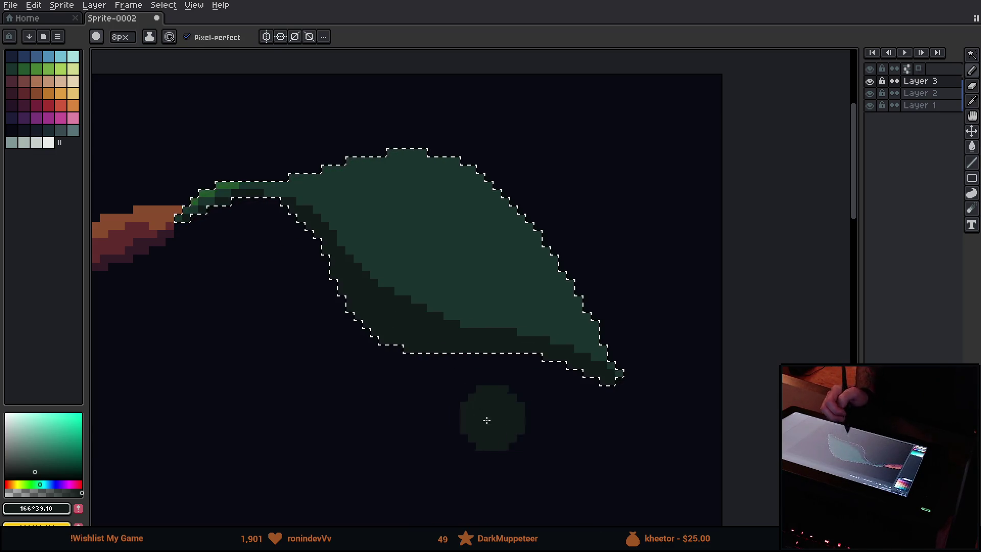
pyautogui.moveTo(460, 325); pyautogui.dragTo(404, 299)
# Eyedrop the bright stem green, highlight the leaf's upper edge, then pick near-black green for veins.
pyautogui.press('alt')
pyautogui.keyDown('alt'); pyautogui.click(239, 182); pyautogui.keyUp('alt')
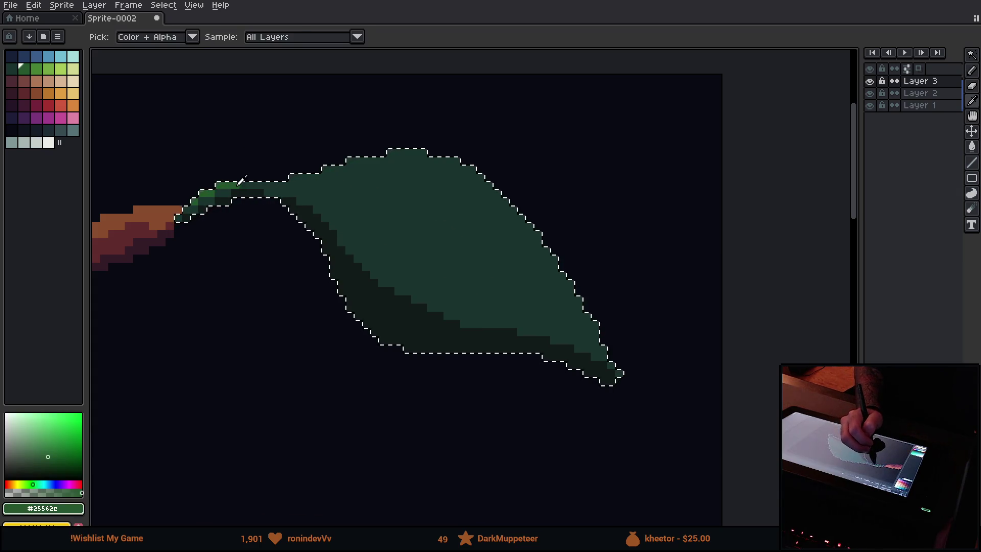
pyautogui.press('ctrl')
pyautogui.click(299, 205)
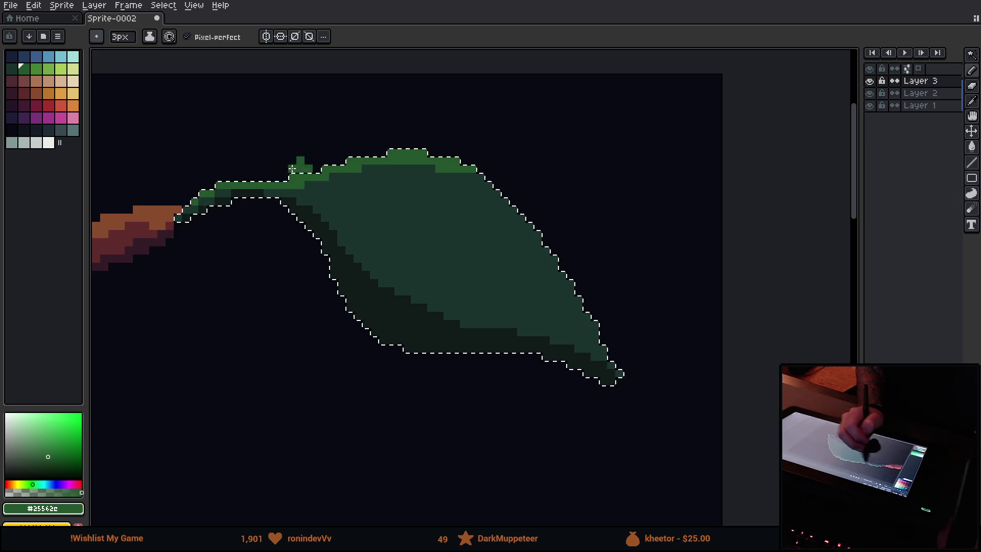
pyautogui.hotkey('ctrl', 'z')
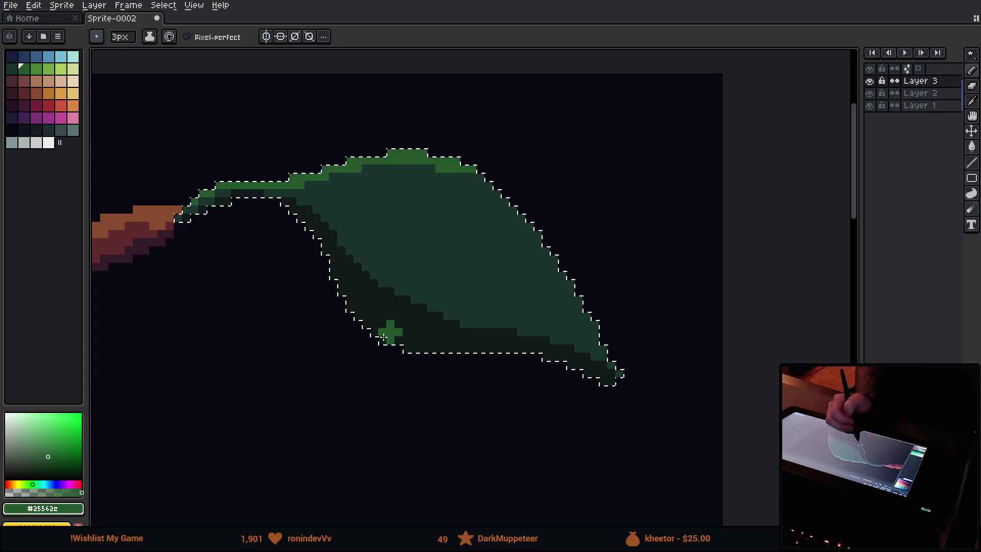
pyautogui.keyDown('alt'); pyautogui.click(390, 330); pyautogui.keyUp('alt')
pyautogui.press('ctrl')
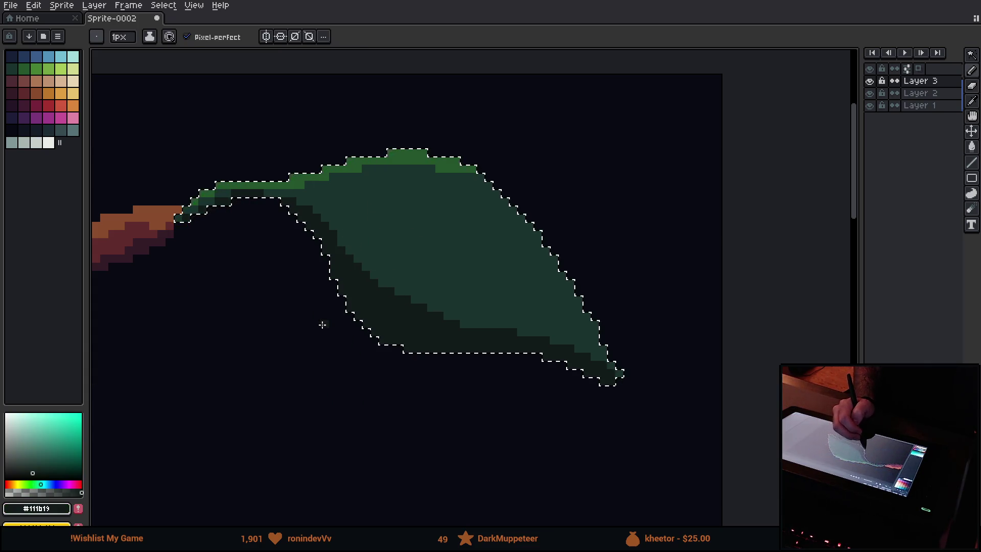
# Undo the misplaced vein strokes below the midrib and recentre on the leaf.
pyautogui.hotkey('ctrl', 'z')
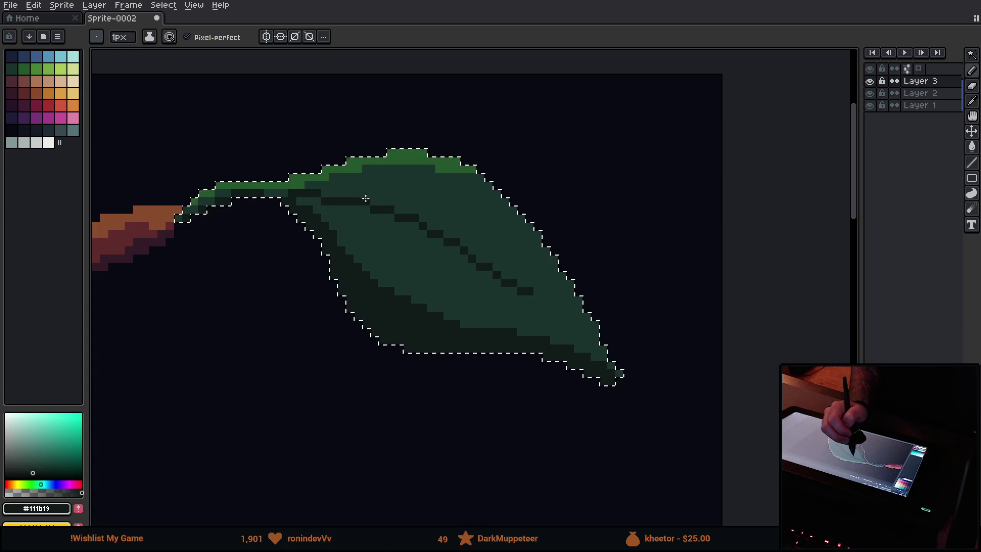
pyautogui.hotkey('ctrl', 'z')
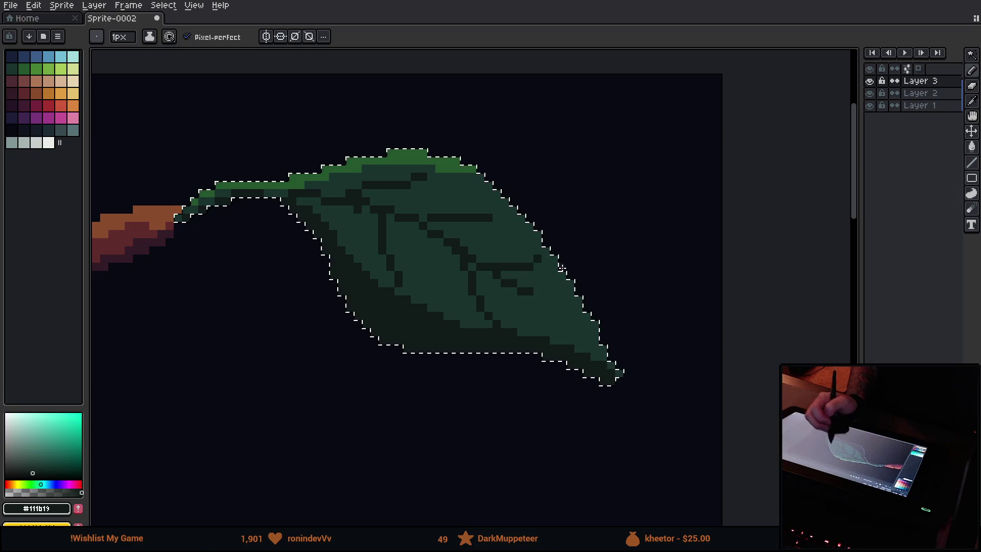
pyautogui.moveTo(494, 352)
pyautogui.mouseDown()
pyautogui.moveTo(601, 332)
pyautogui.moveTo(536, 351)
pyautogui.moveTo(554, 339)
pyautogui.mouseUp()
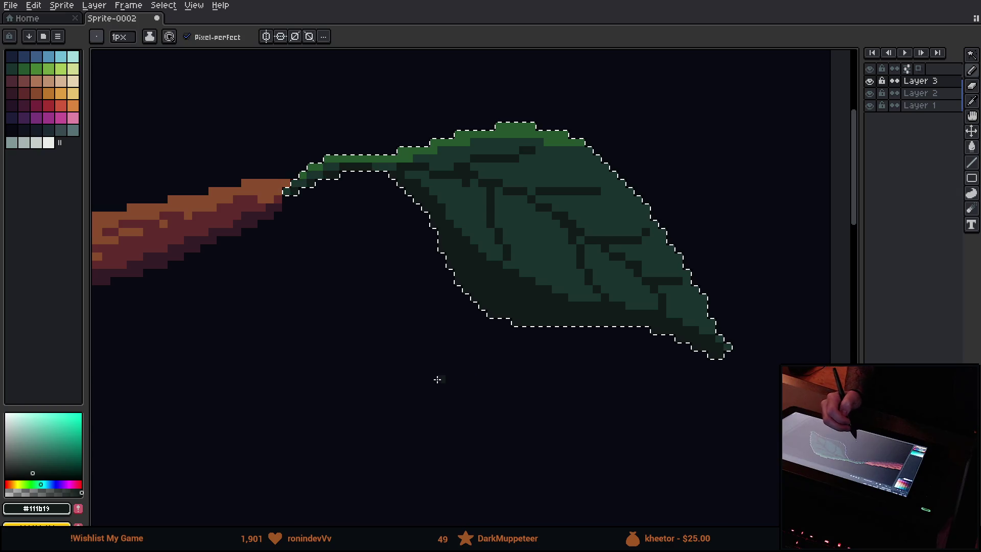
pyautogui.scroll(-4, 440, 374)
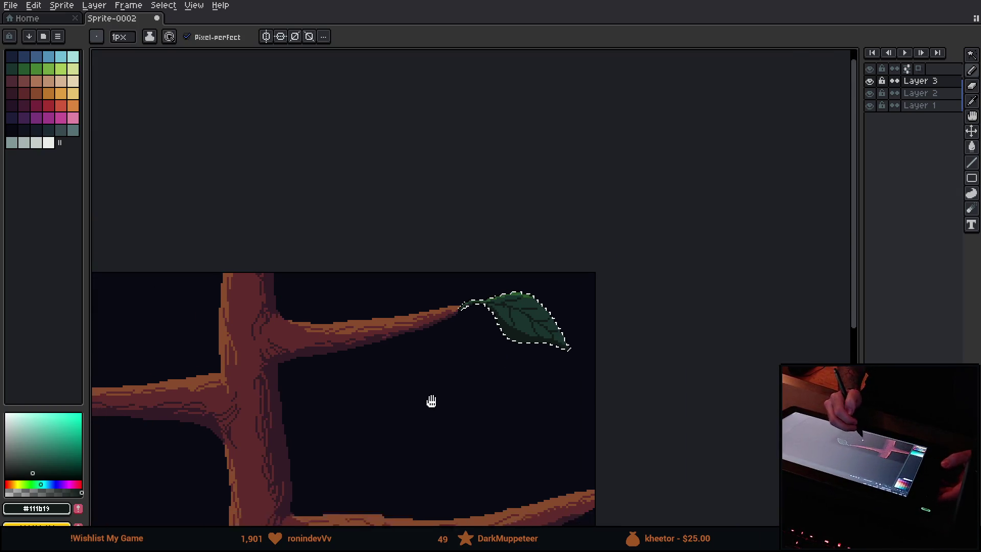
pyautogui.moveTo(426, 406); pyautogui.dragTo(477, 343)
pyautogui.scroll(3, 591, 354)
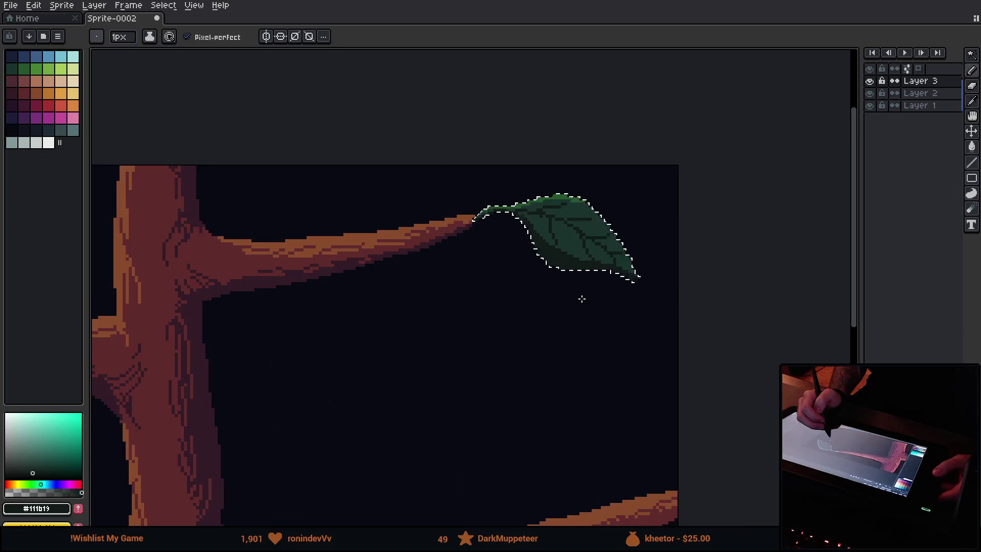
pyautogui.moveTo(548, 285)
pyautogui.mouseDown()
pyautogui.moveTo(465, 351)
pyautogui.moveTo(468, 337)
pyautogui.mouseUp()
# Erase stray dark pixels along the leaf's lower-left edge and deselect with Ctrl+D.
pyautogui.press('e')
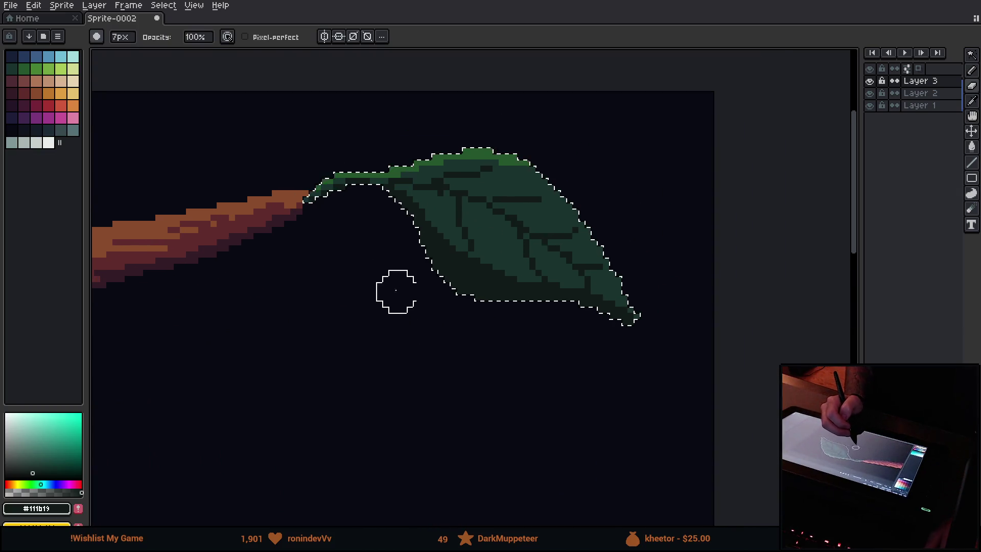
pyautogui.moveTo(400, 258); pyautogui.dragTo(563, 346)
pyautogui.scroll(-2, 428, 357)
pyautogui.hscroll(-3, 428, 357)
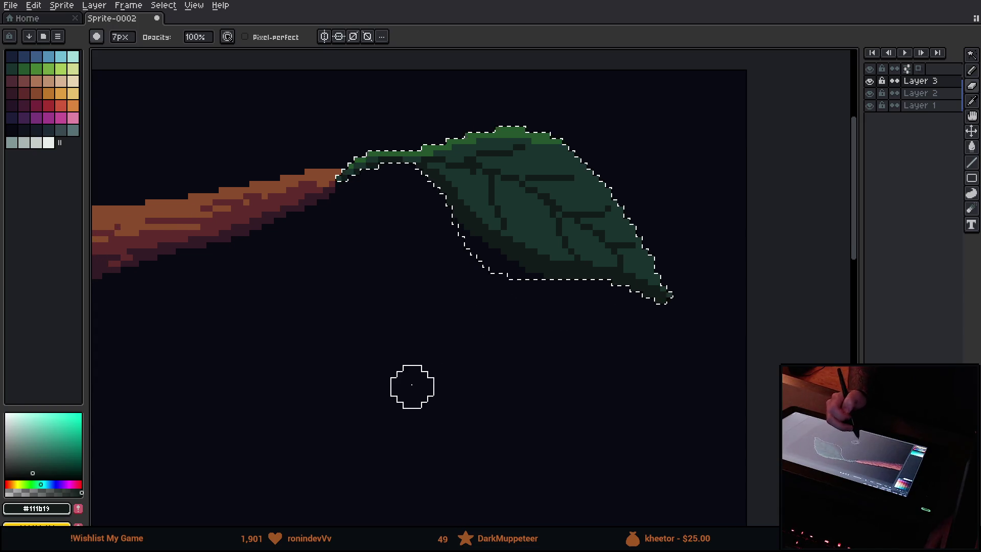
pyautogui.scroll(-1, 449, 368)
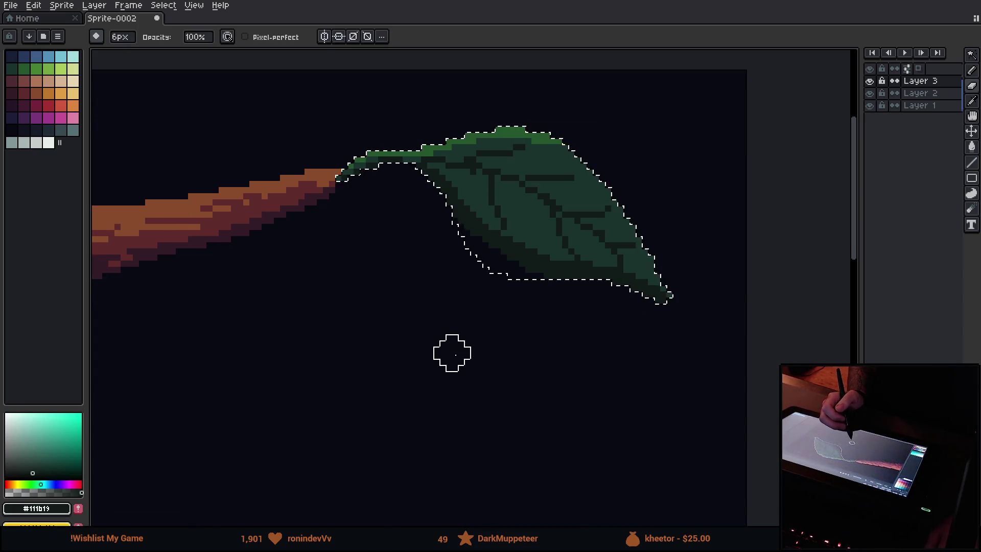
pyautogui.press('m')
pyautogui.hotkey('ctrl', 'd')
pyautogui.moveTo(522, 386)
pyautogui.mouseDown()
pyautogui.moveTo(597, 342)
pyautogui.moveTo(480, 389)
pyautogui.moveTo(492, 365)
pyautogui.mouseUp()
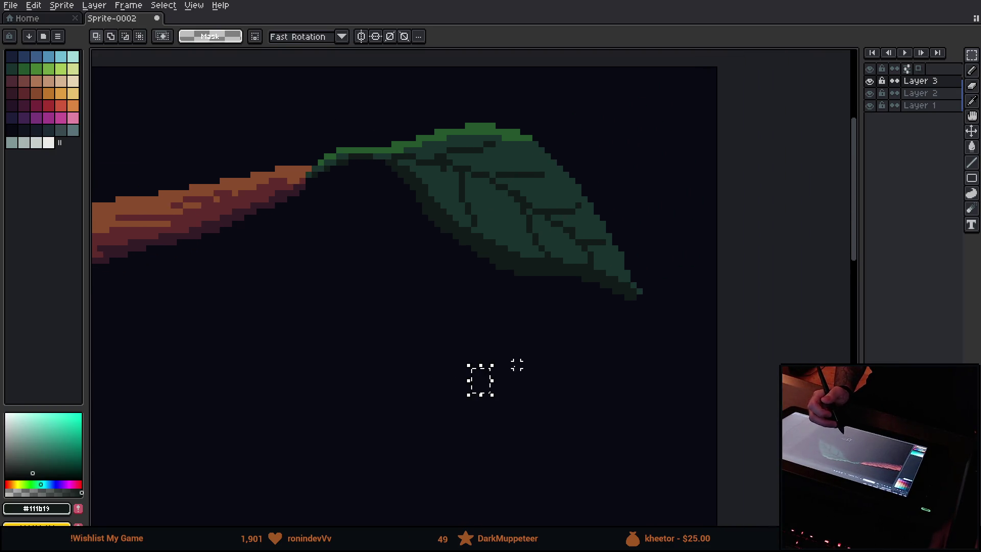
# Marquee-select the top-right leaf, copy it, and paste a copy.
pyautogui.scroll(-5, 524, 352)
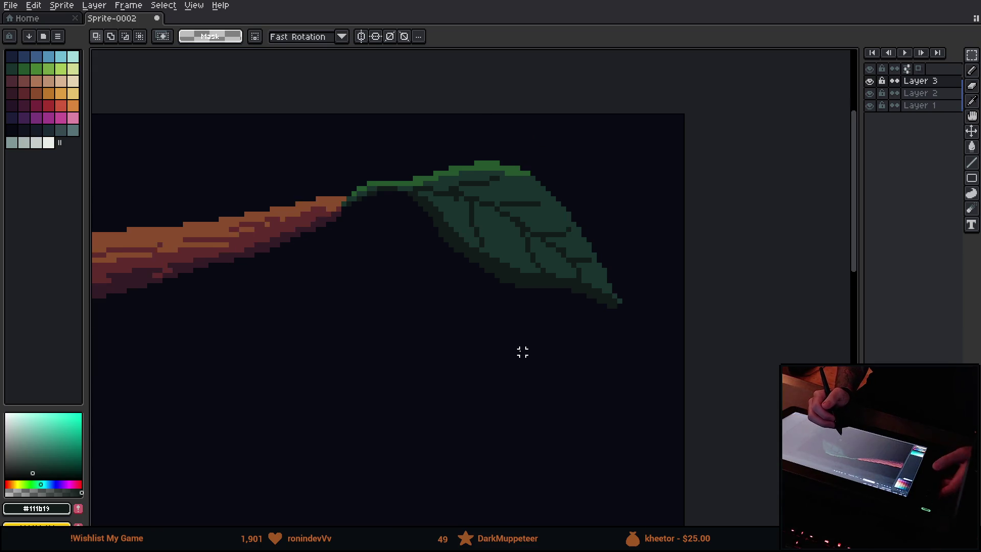
pyautogui.moveTo(466, 407)
pyautogui.mouseDown()
pyautogui.moveTo(520, 328)
pyautogui.moveTo(528, 333)
pyautogui.mouseUp()
pyautogui.scroll(1, 554, 293)
pyautogui.scroll(-1, 554, 302)
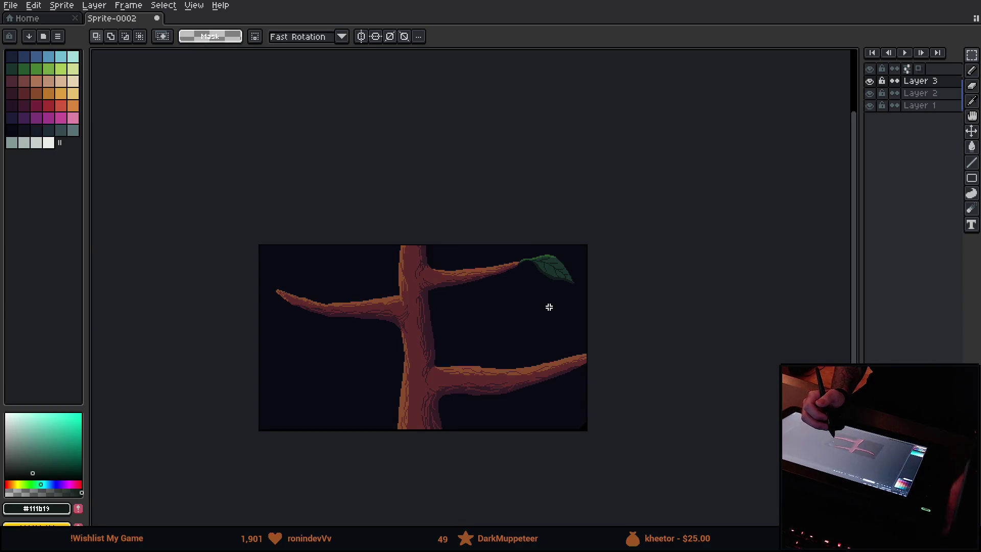
pyautogui.moveTo(483, 245)
pyautogui.mouseDown()
pyautogui.moveTo(549, 270)
pyautogui.moveTo(589, 301)
pyautogui.moveTo(409, 339)
pyautogui.moveTo(347, 314)
pyautogui.moveTo(322, 326)
pyautogui.moveTo(294, 323)
pyautogui.mouseUp()
pyautogui.hotkey('ctrl', 'c')
pyautogui.hotkey('ctrl', 'v')
pyautogui.hotkey('ctrl', 'v')
# Place the pasted leaf beneath the lower-right branch and commit it.
pyautogui.moveTo(532, 289)
pyautogui.mouseDown()
pyautogui.moveTo(541, 394)
pyautogui.moveTo(556, 407)
pyautogui.moveTo(501, 423)
pyautogui.moveTo(516, 414)
pyautogui.mouseUp()
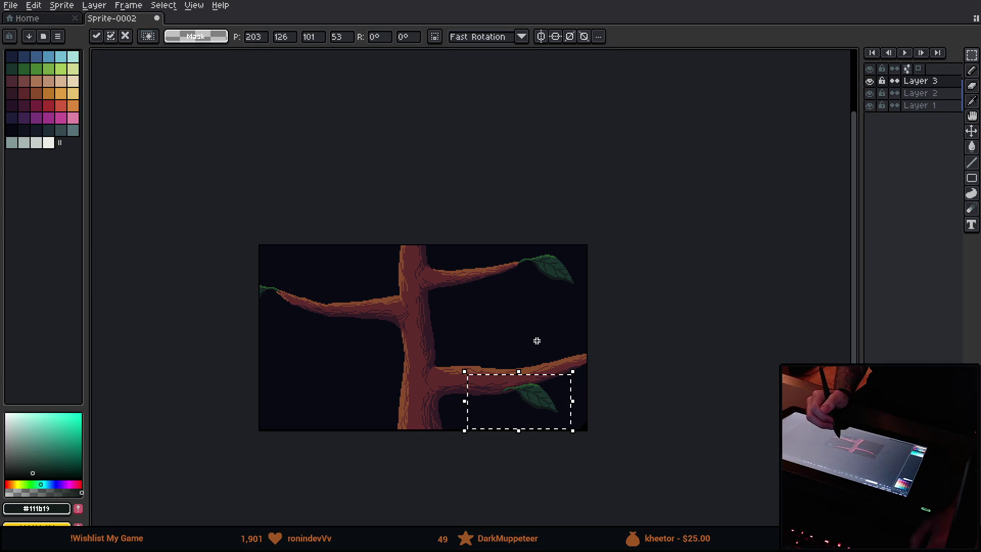
pyautogui.click(501, 306)
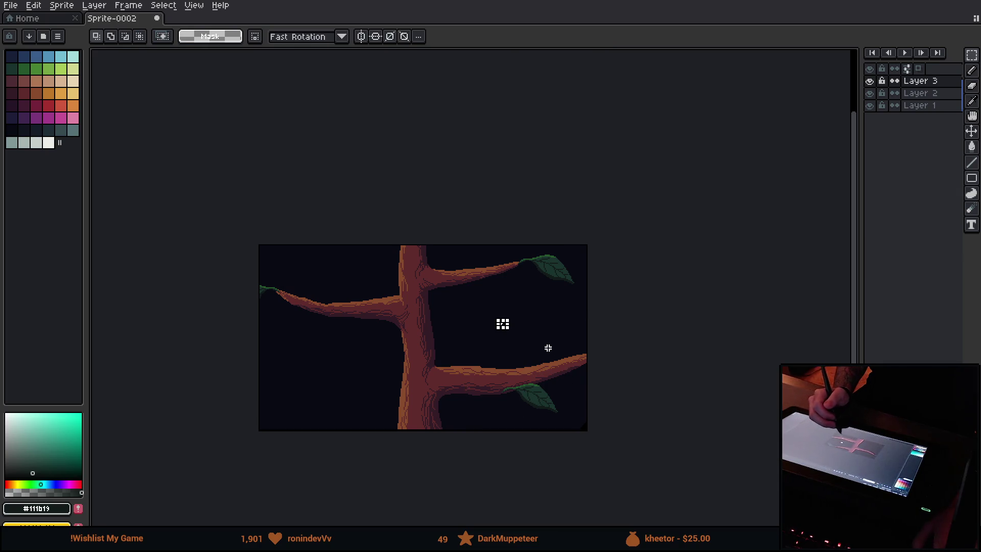
pyautogui.moveTo(527, 396)
pyautogui.mouseDown()
pyautogui.moveTo(530, 379)
pyautogui.moveTo(514, 348)
pyautogui.mouseUp()
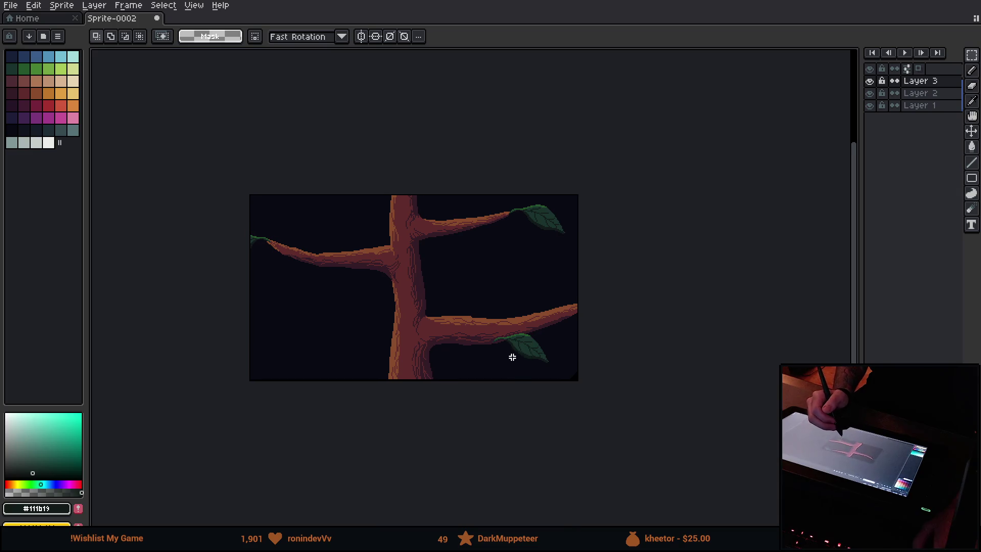
pyautogui.moveTo(463, 322)
pyautogui.mouseDown()
pyautogui.moveTo(519, 305)
pyautogui.moveTo(526, 287)
pyautogui.mouseUp()
# On Layer 2, eyedrop the trunk brown and set a 14px brush.
pyautogui.press('b')
pyautogui.click(920, 93)
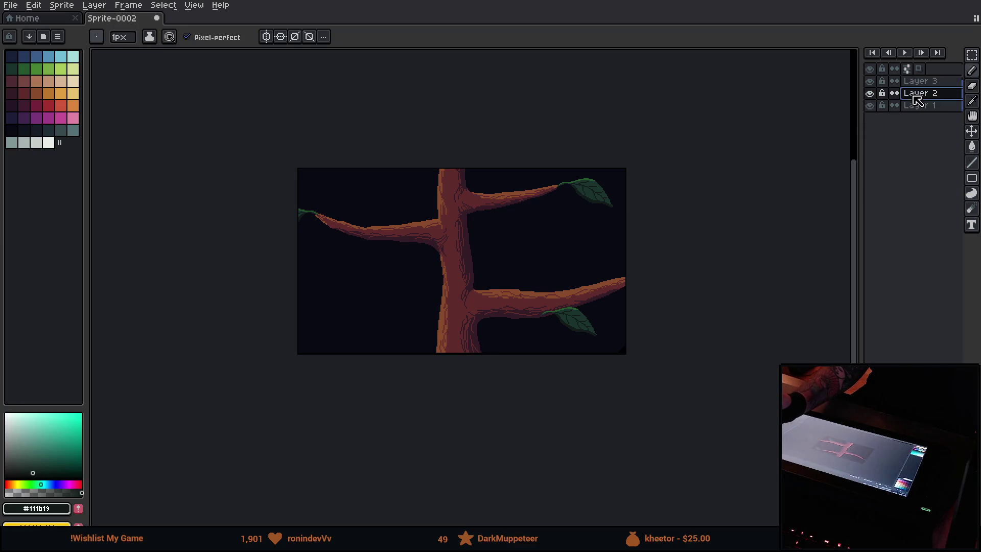
pyautogui.keyDown('alt'); pyautogui.click(457, 321); pyautogui.keyUp('alt')
pyautogui.press('+')
pyautogui.press('+')
pyautogui.press('+')
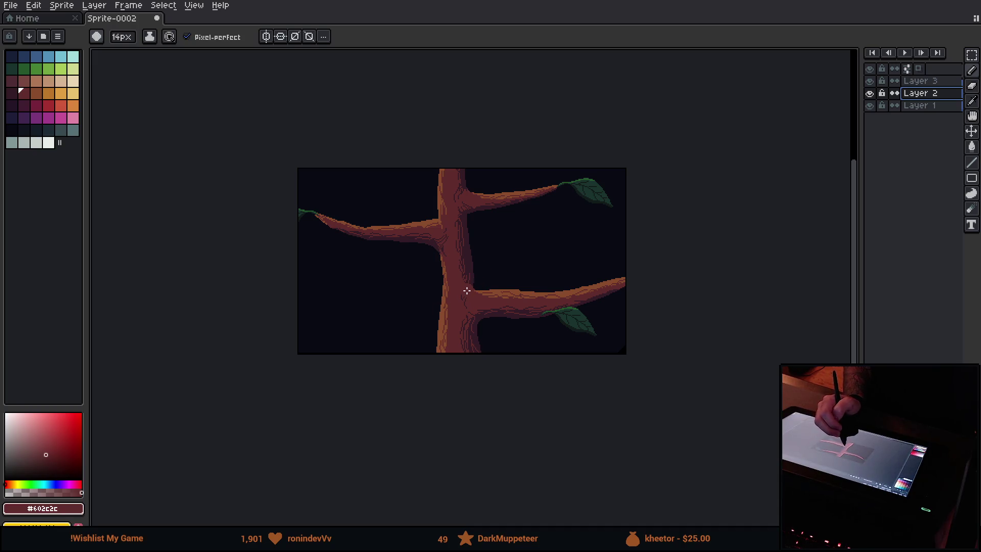
# Paint a thick brown branch from the trunk curving out to the lower left.
pyautogui.moveTo(449, 328)
pyautogui.mouseDown()
pyautogui.moveTo(384, 329)
pyautogui.moveTo(327, 296)
pyautogui.mouseUp()
pyautogui.moveTo(387, 327); pyautogui.dragTo(442, 339)
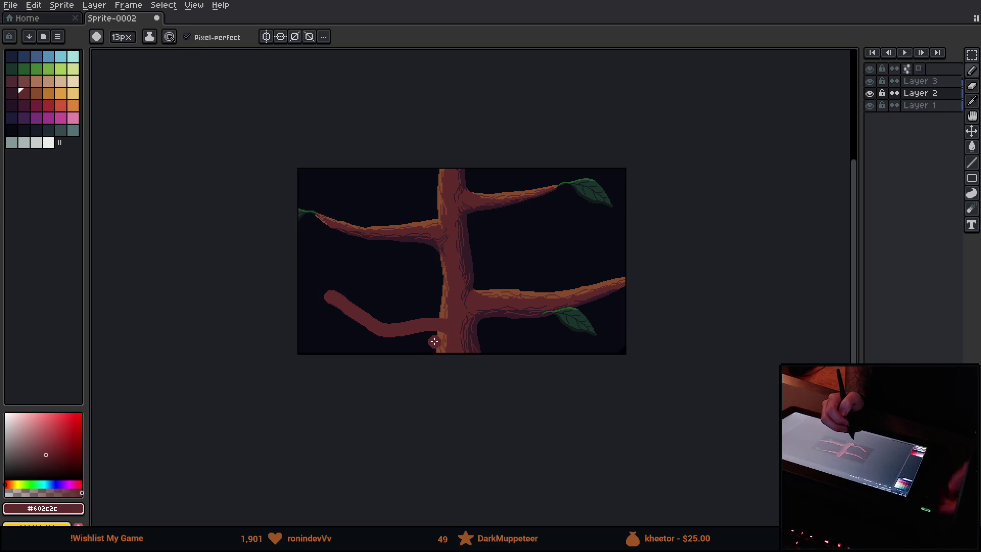
pyautogui.scroll(4, 429, 327)
pyautogui.moveTo(364, 321); pyautogui.dragTo(506, 331)
pyautogui.moveTo(398, 361)
pyautogui.mouseDown()
pyautogui.moveTo(508, 348)
pyautogui.moveTo(368, 329)
pyautogui.mouseUp()
pyautogui.scroll(-3, 368, 329)
pyautogui.moveTo(398, 266)
pyautogui.mouseDown()
pyautogui.moveTo(370, 275)
pyautogui.moveTo(330, 263)
pyautogui.moveTo(256, 208)
pyautogui.mouseUp()
pyautogui.press('e')
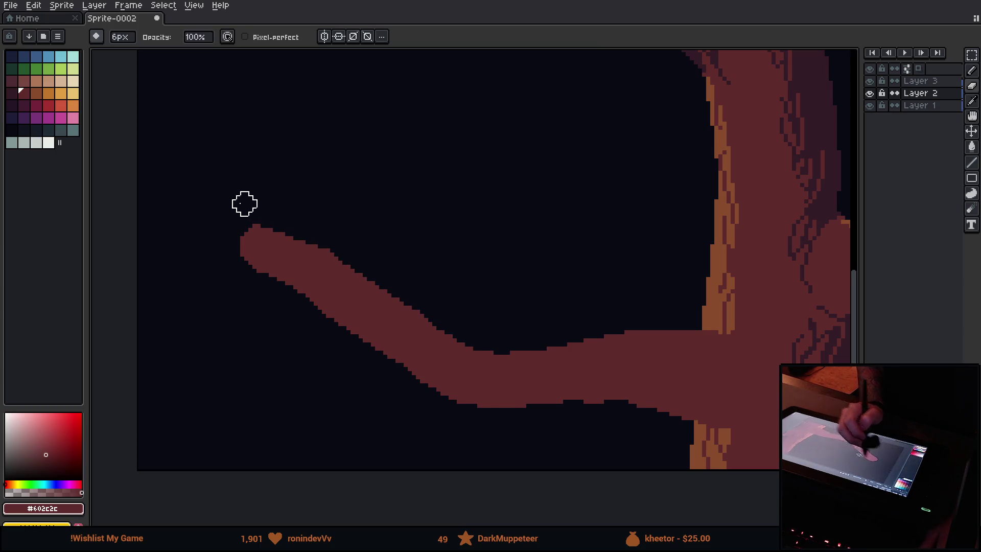
# Erase the branch tip to a shorter thin point and trim its upper edge.
pyautogui.moveTo(310, 306); pyautogui.dragTo(241, 271)
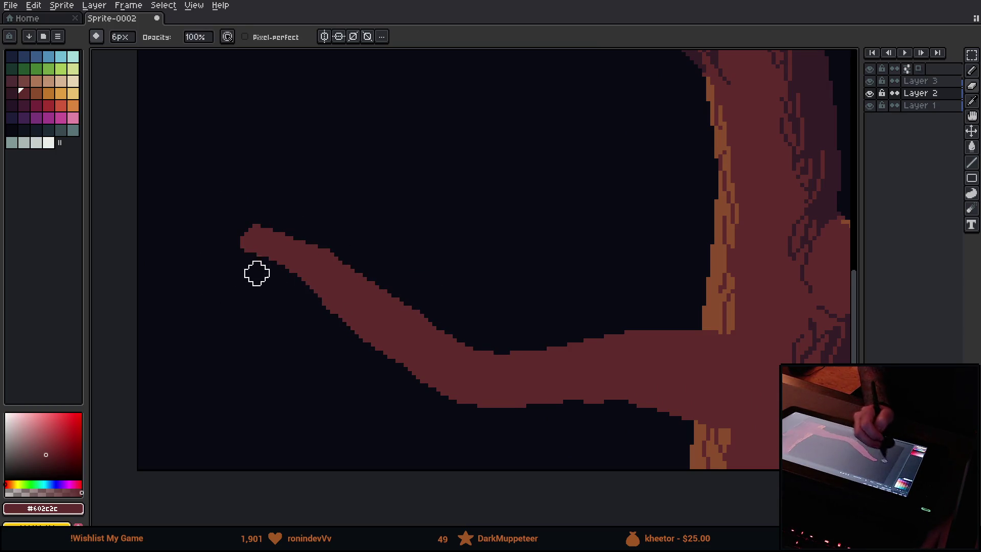
pyautogui.moveTo(313, 241); pyautogui.dragTo(346, 234)
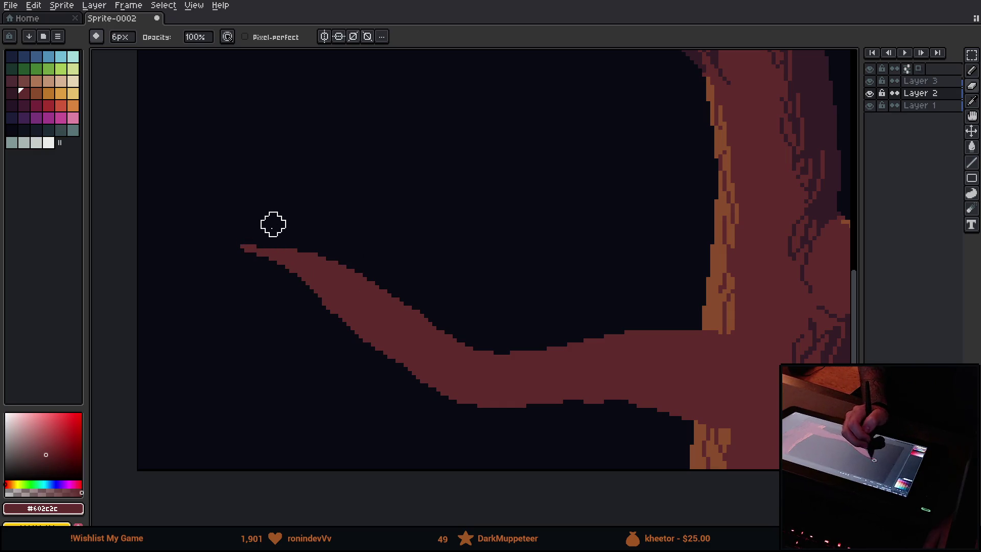
pyautogui.moveTo(241, 239); pyautogui.dragTo(233, 249)
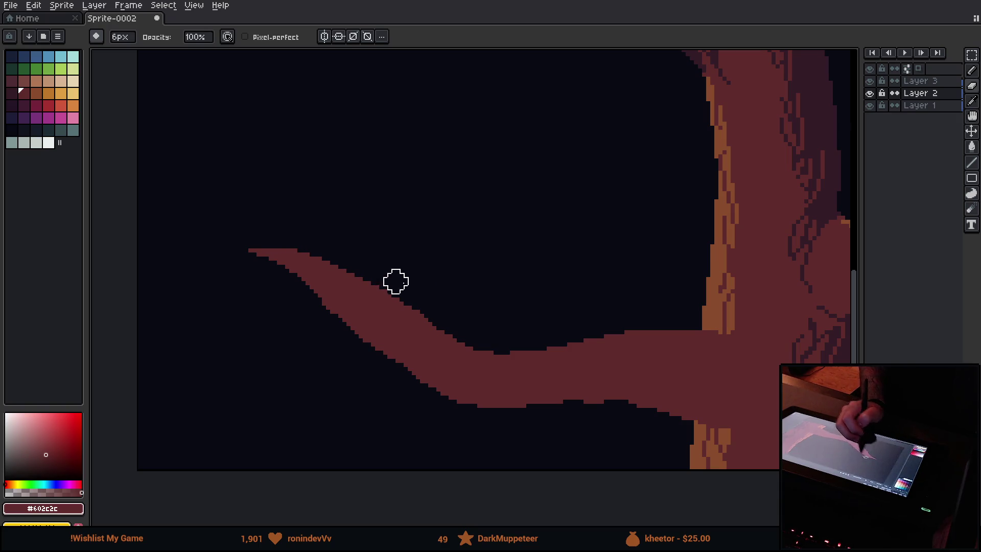
pyautogui.moveTo(340, 257); pyautogui.dragTo(404, 304)
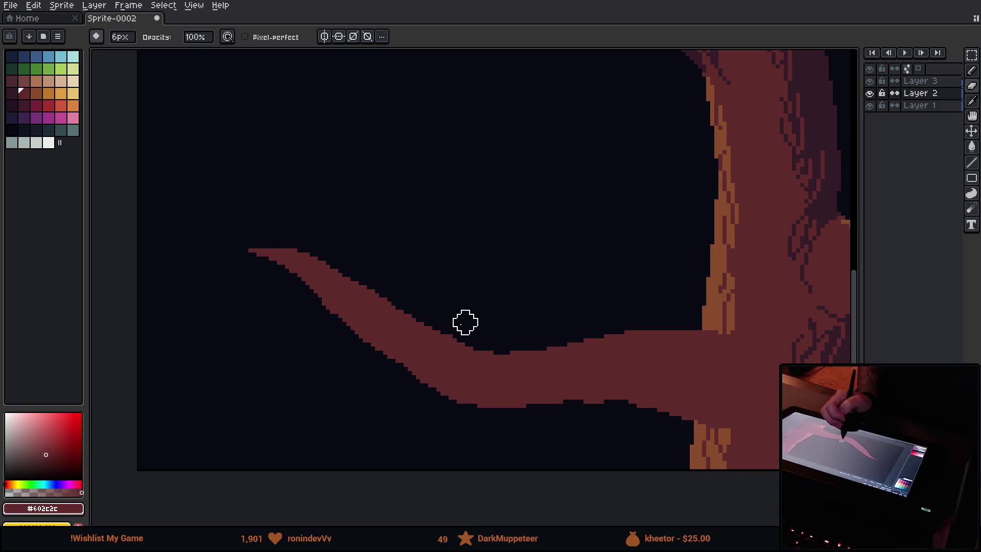
# Pan to the trunk junction, pick the orange bark colour, and shrink the pencil to 1px.
pyautogui.moveTo(694, 348)
pyautogui.mouseDown()
pyautogui.moveTo(517, 283)
pyautogui.moveTo(506, 269)
pyautogui.mouseUp()
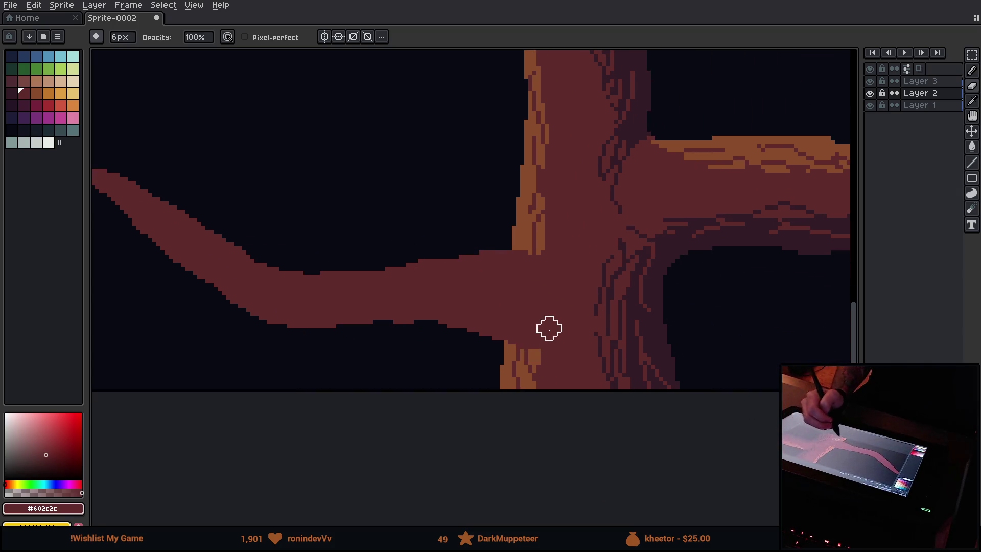
pyautogui.keyDown('alt'); pyautogui.click(532, 350); pyautogui.keyUp('alt')
pyautogui.click(592, 304)
pyautogui.press('-')
pyautogui.press('-')
pyautogui.press('-')
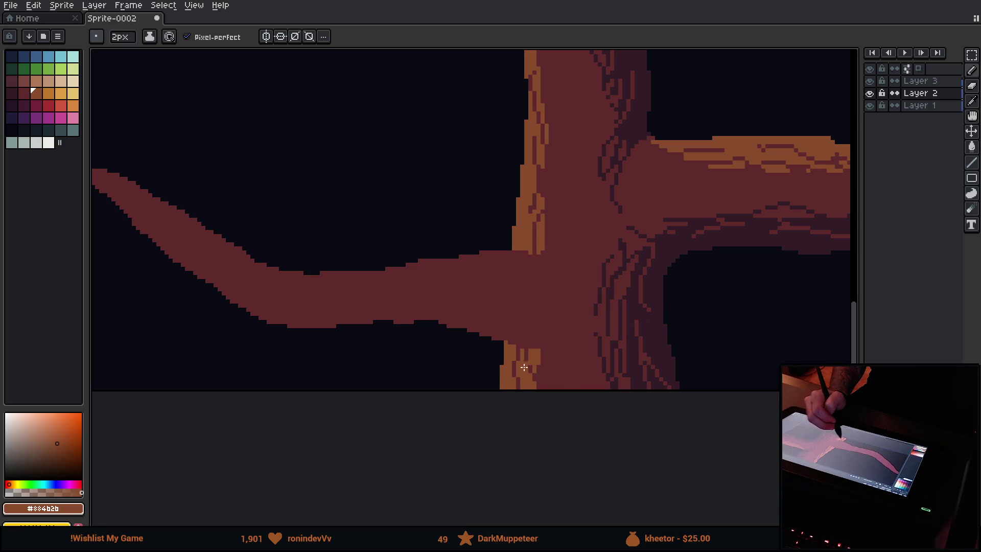
# Draw orange bark pixels and dark purple #341c27 lines into the trunk base.
pyautogui.moveTo(531, 362); pyautogui.dragTo(535, 349)
pyautogui.moveTo(528, 253)
pyautogui.mouseDown()
pyautogui.moveTo(542, 255)
pyautogui.moveTo(551, 279)
pyautogui.moveTo(528, 344)
pyautogui.mouseUp()
pyautogui.keyDown('alt'); pyautogui.click(617, 305); pyautogui.keyUp('alt')
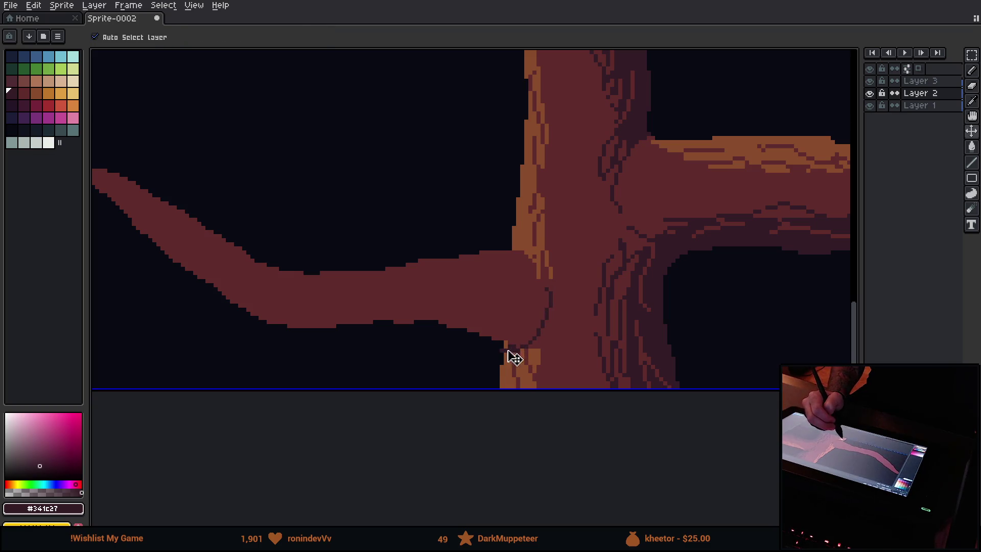
pyautogui.moveTo(506, 343)
pyautogui.mouseDown()
pyautogui.moveTo(535, 369)
pyautogui.moveTo(527, 383)
pyautogui.moveTo(521, 361)
pyautogui.moveTo(525, 377)
pyautogui.moveTo(541, 343)
pyautogui.moveTo(536, 379)
pyautogui.mouseUp()
# Cover stray orange pixels with #602c2c brown and paint an orange edge on the trunk's lower-left side.
pyautogui.keyDown('alt'); pyautogui.click(559, 356); pyautogui.keyUp('alt')
pyautogui.keyDown('alt'); pyautogui.click(521, 345); pyautogui.keyUp('alt')
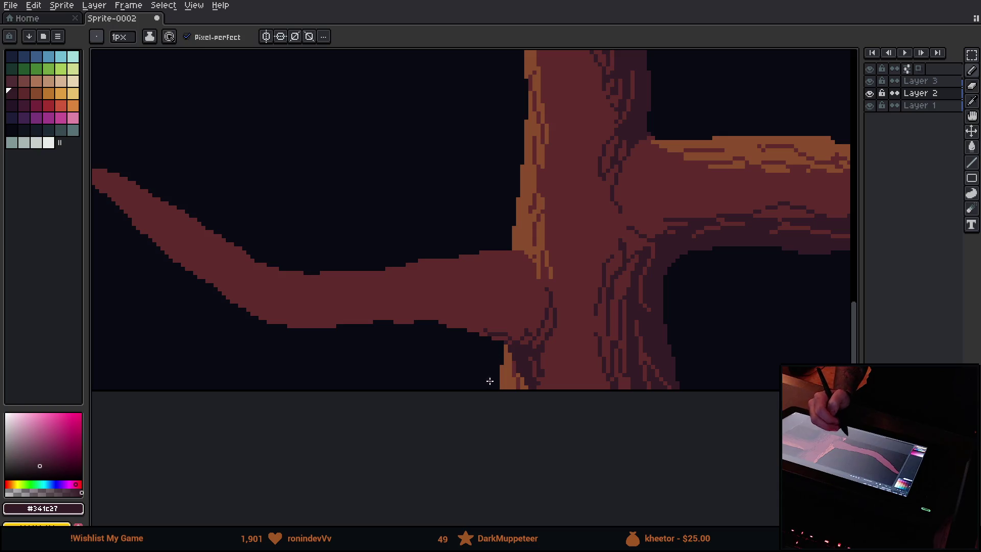
pyautogui.keyDown('alt'); pyautogui.click(521, 371); pyautogui.keyUp('alt')
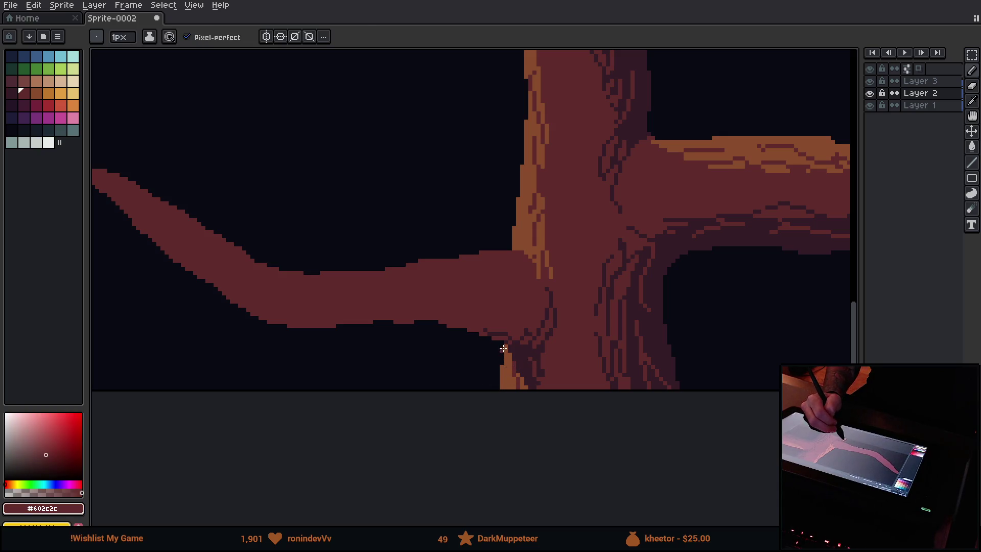
pyautogui.moveTo(506, 360)
pyautogui.mouseDown()
pyautogui.moveTo(516, 389)
pyautogui.moveTo(525, 384)
pyautogui.moveTo(501, 381)
pyautogui.mouseUp()
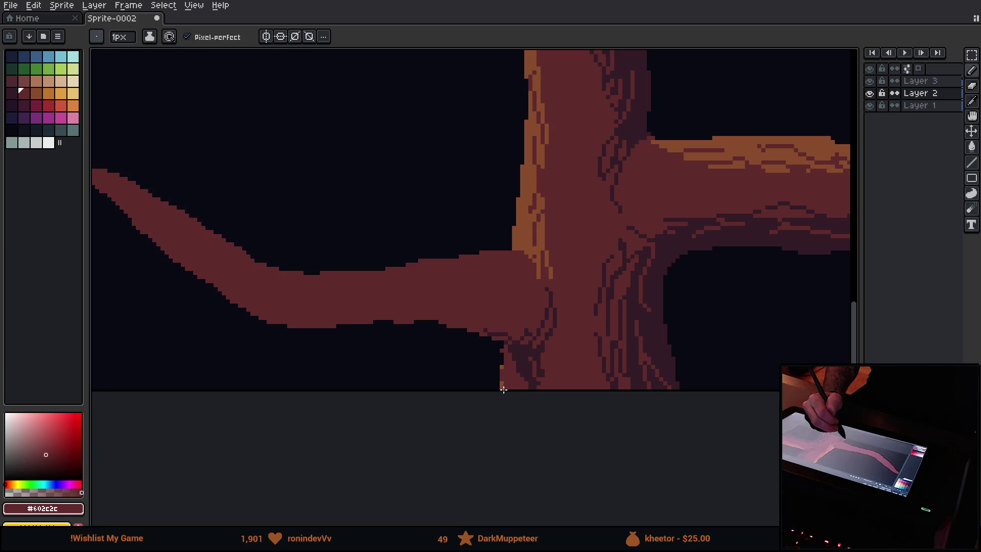
pyautogui.keyDown('alt'); pyautogui.click(537, 247); pyautogui.keyUp('alt')
pyautogui.moveTo(503, 386); pyautogui.dragTo(504, 364)
# Bring the whole left branch into view, pick the dark purple, and set a 9px pencil.
pyautogui.press('ctrl')
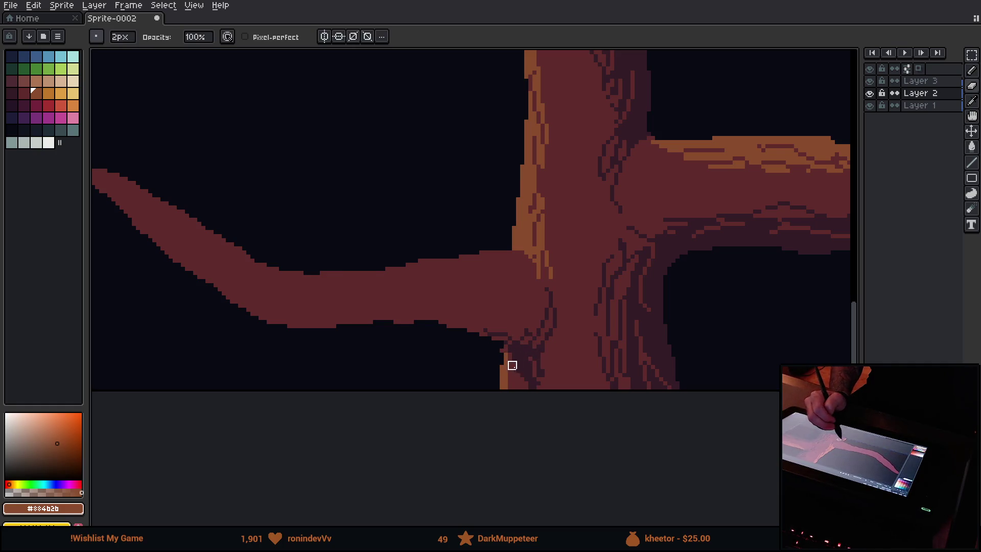
pyautogui.moveTo(498, 441)
pyautogui.mouseDown()
pyautogui.moveTo(560, 473)
pyautogui.moveTo(665, 454)
pyautogui.mouseUp()
pyautogui.keyDown('alt'); pyautogui.click(658, 367); pyautogui.keyUp('alt')
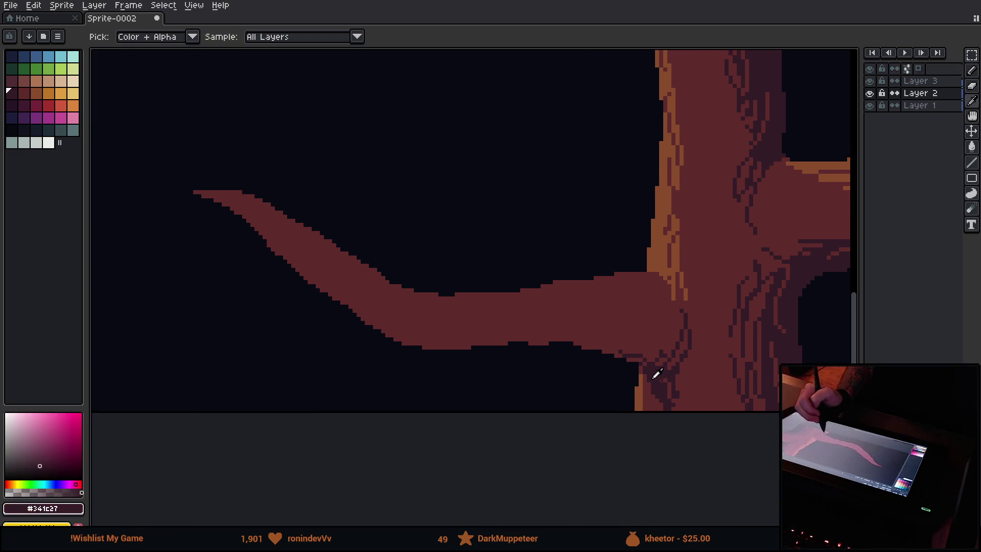
pyautogui.press('w')
pyautogui.press('g')
pyautogui.press('b')
pyautogui.press('+')
pyautogui.press('+')
pyautogui.press('+')
# Paint a dark purple shadow band along the left branch's underside, undoing a stray stroke.
pyautogui.click(610, 357)
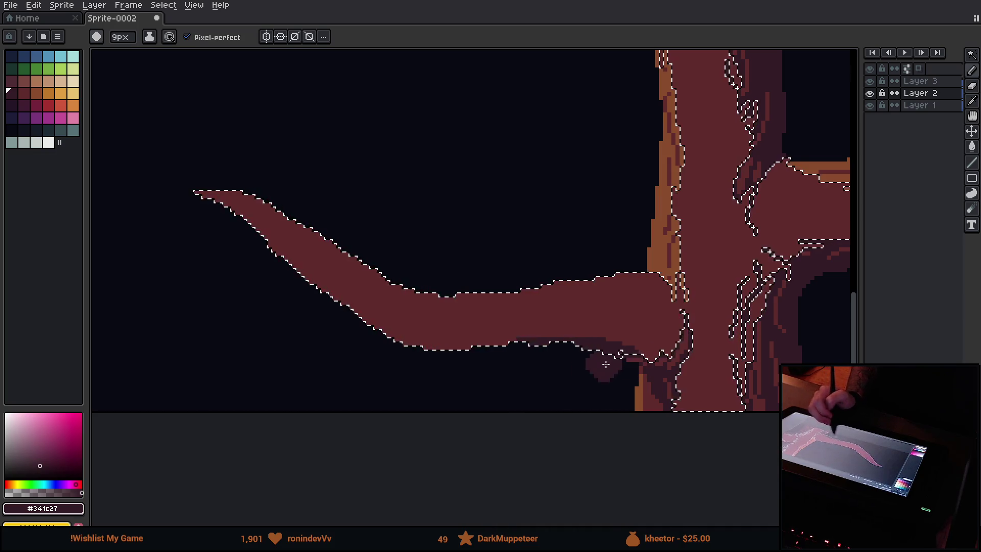
pyautogui.moveTo(354, 335); pyautogui.dragTo(228, 209)
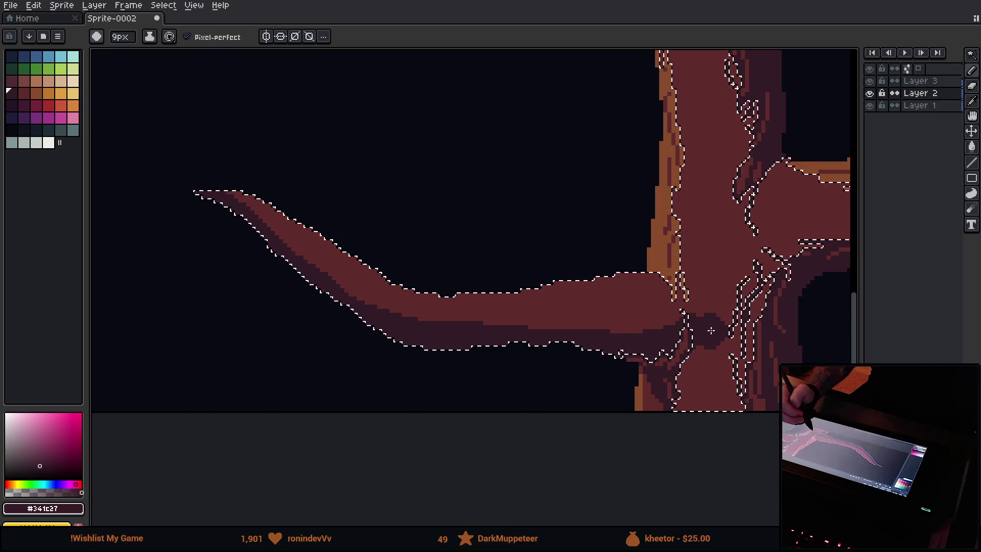
pyautogui.press('e')
pyautogui.hotkey('ctrl', 'z')
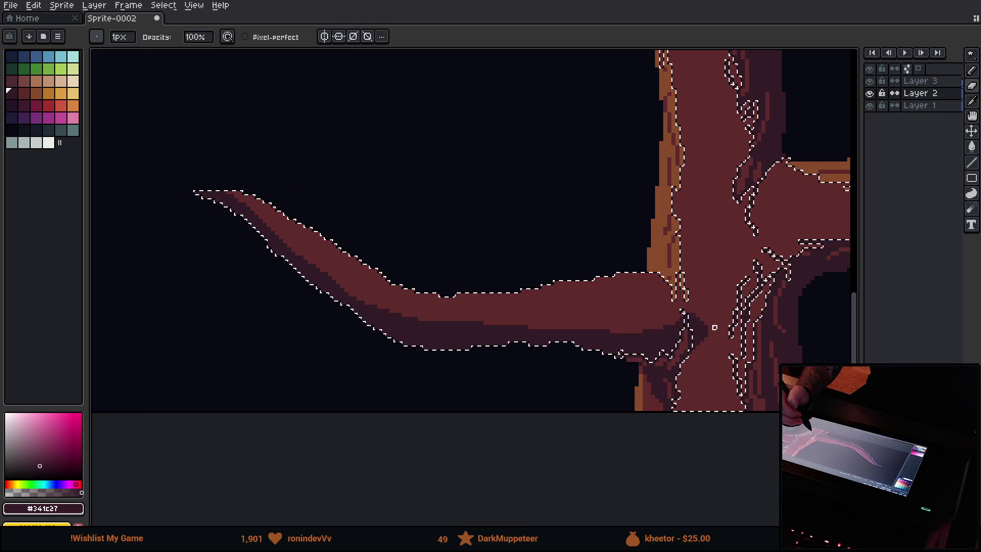
# Pick the orange highlight colour and dab it onto the branch's top edge.
pyautogui.keyDown('alt'); pyautogui.click(719, 300); pyautogui.keyUp('alt')
pyautogui.press('b')
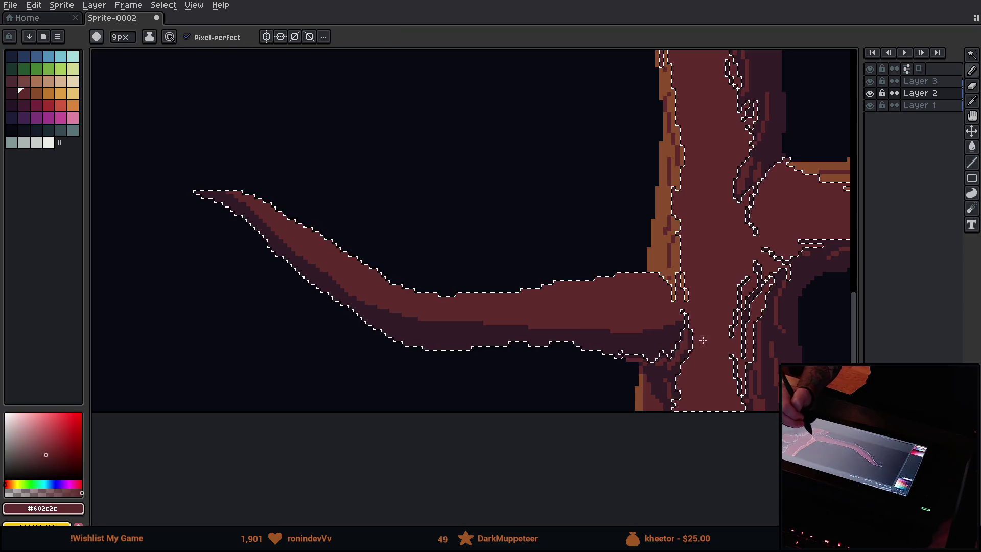
pyautogui.keyDown('alt'); pyautogui.click(656, 263); pyautogui.keyUp('alt')
pyautogui.click(651, 282)
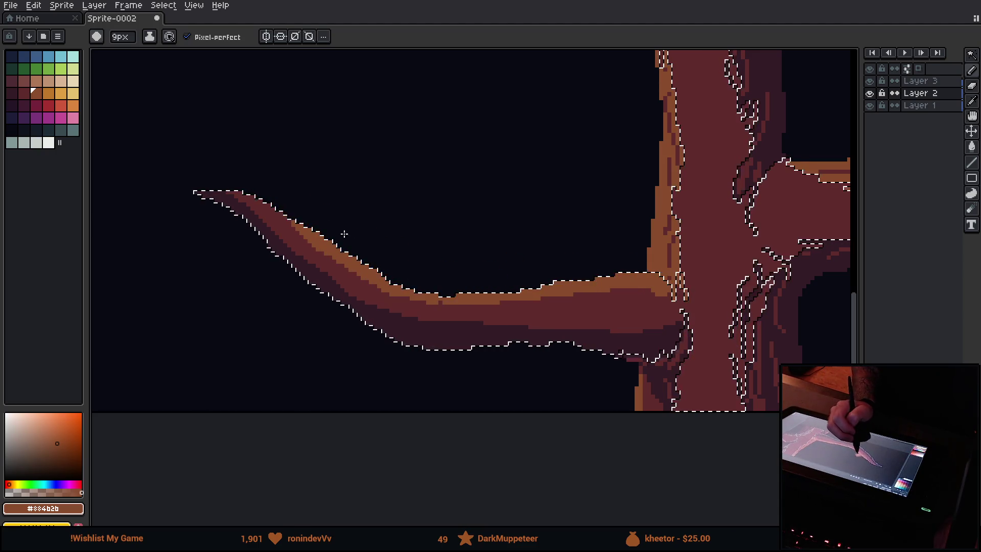
# With the 1px pencil, add dark purple and base brown bark streaks to the left branch.
pyautogui.keyDown('alt'); pyautogui.click(259, 232); pyautogui.keyUp('alt')
pyautogui.press('v')
pyautogui.press('b')
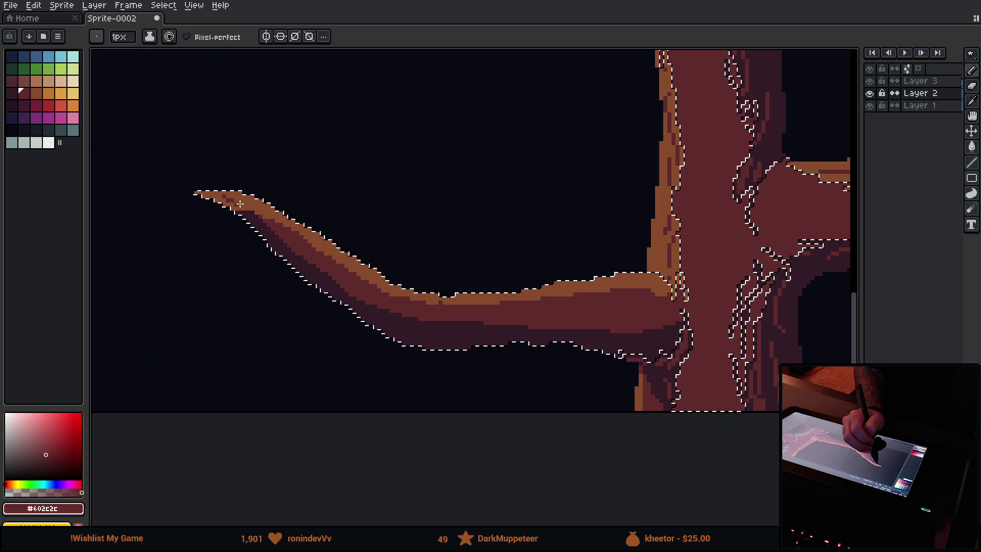
pyautogui.keyDown('alt'); pyautogui.click(224, 207); pyautogui.keyUp('alt')
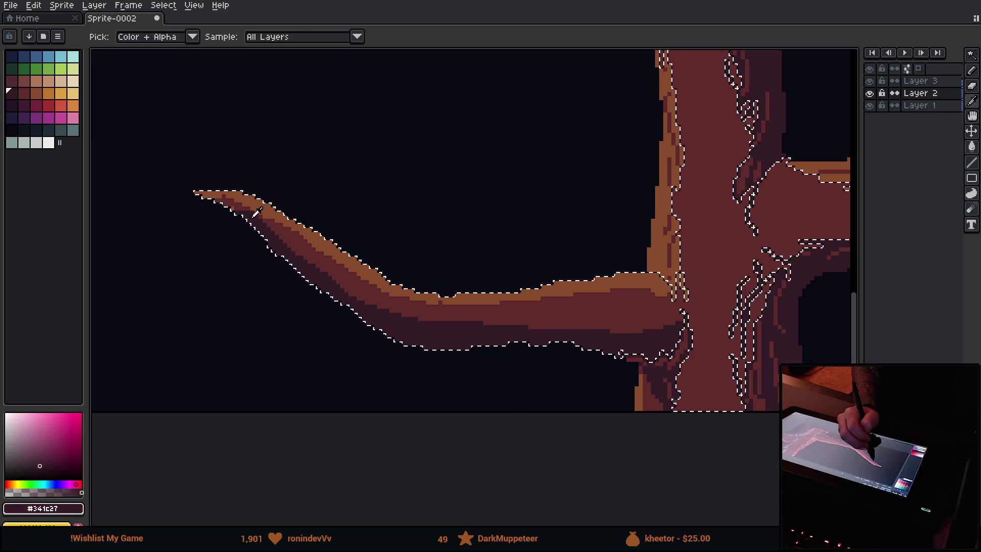
pyautogui.keyDown('alt'); pyautogui.click(322, 259); pyautogui.keyUp('alt')
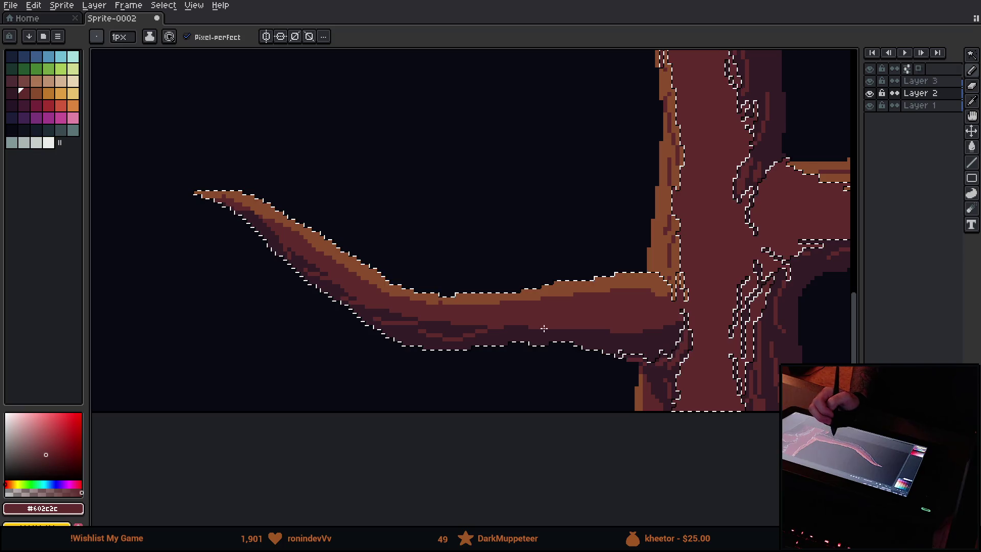
pyautogui.keyDown('alt'); pyautogui.click(661, 339); pyautogui.keyUp('alt')
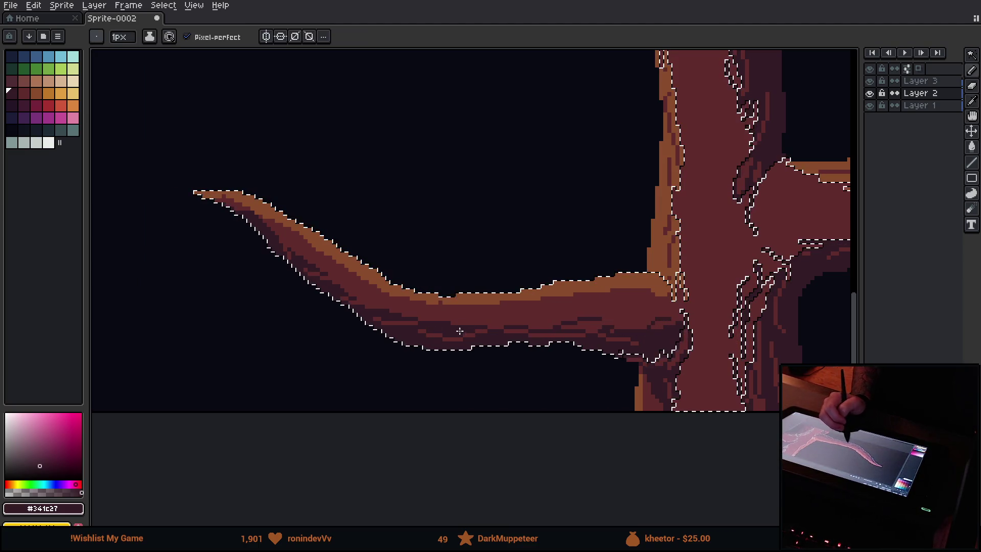
pyautogui.keyDown('alt'); pyautogui.click(481, 310); pyautogui.keyUp('alt')
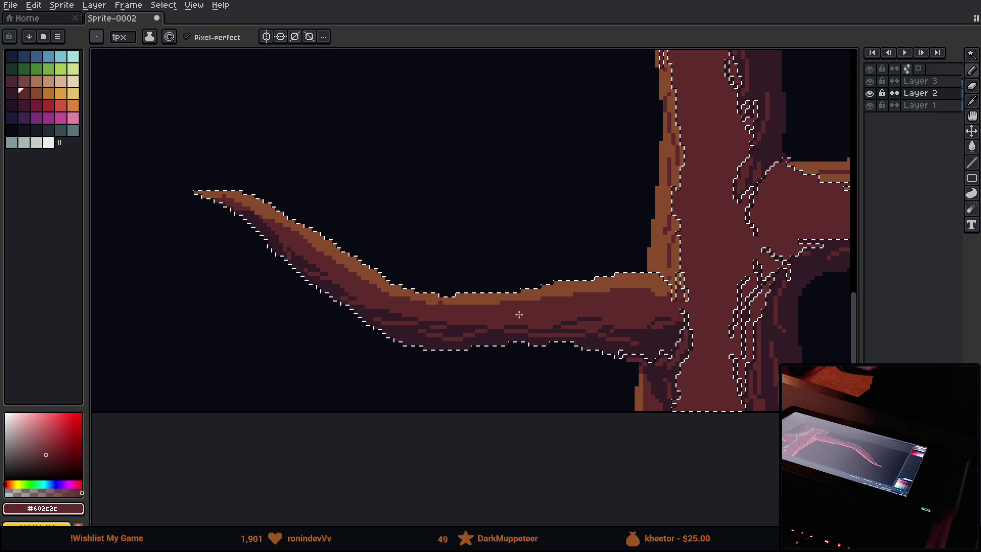
# Paint the orange #b84b2b highlight along the branch top and dark red texture near the tip.
pyautogui.keyDown('alt'); pyautogui.click(643, 296); pyautogui.keyUp('alt')
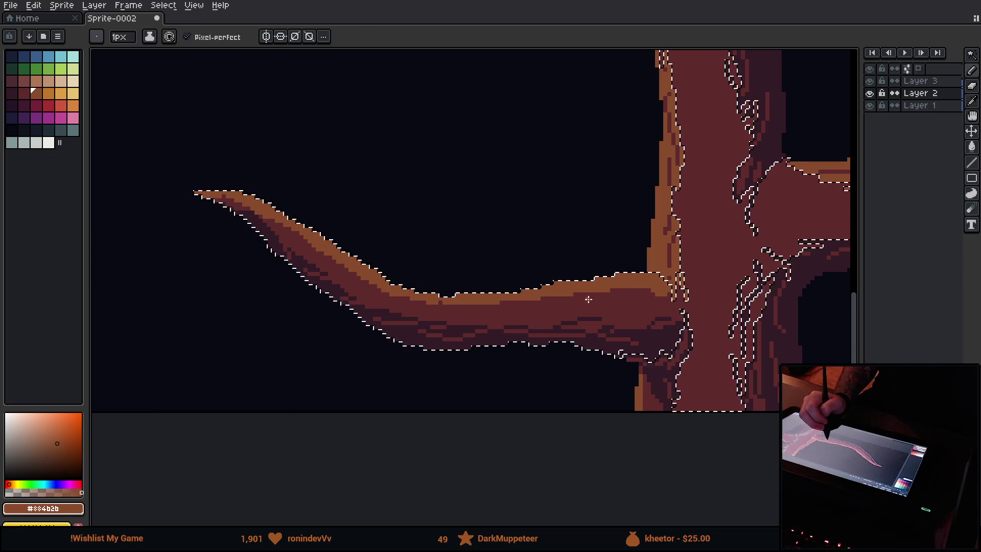
pyautogui.keyDown('alt'); pyautogui.click(592, 289); pyautogui.keyUp('alt')
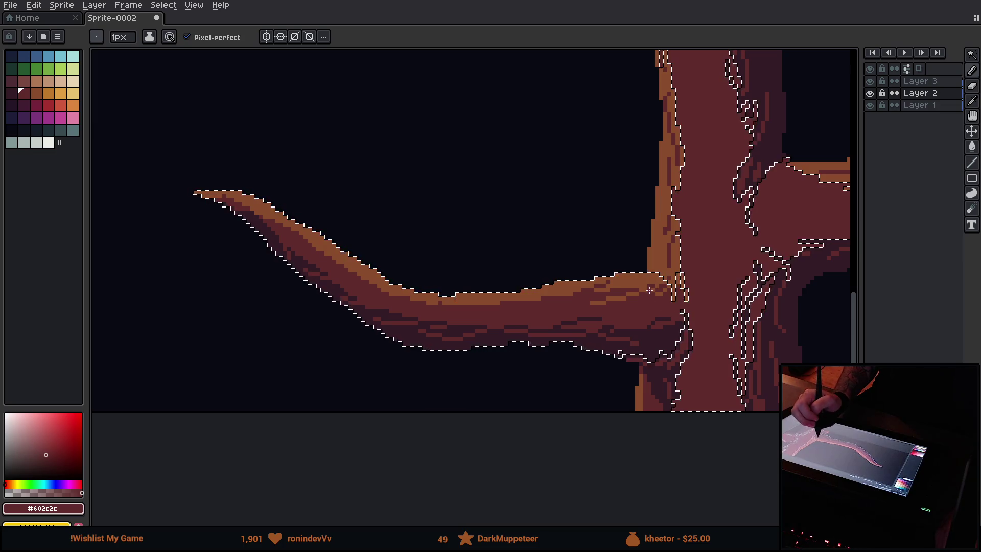
pyautogui.keyDown('alt'); pyautogui.click(458, 303); pyautogui.keyUp('alt')
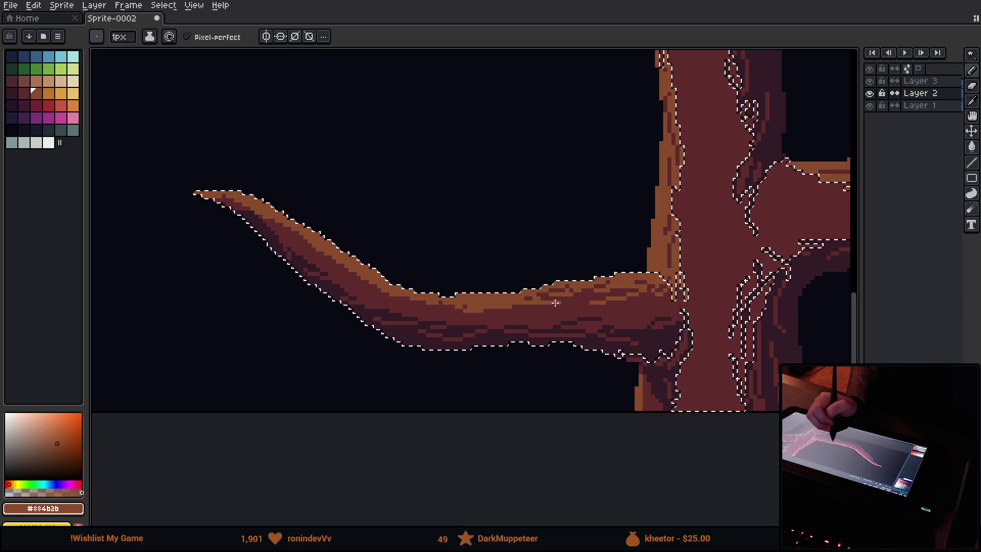
pyautogui.keyDown('alt'); pyautogui.click(460, 311); pyautogui.keyUp('alt')
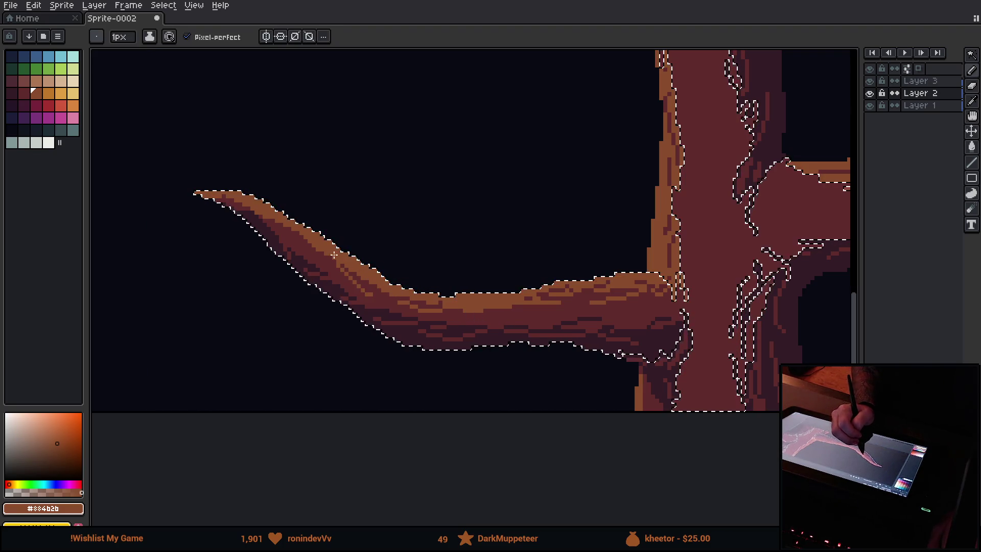
pyautogui.keyDown('alt'); pyautogui.click(277, 234); pyautogui.keyUp('alt')
pyautogui.keyDown('alt'); pyautogui.click(272, 218); pyautogui.keyUp('alt')
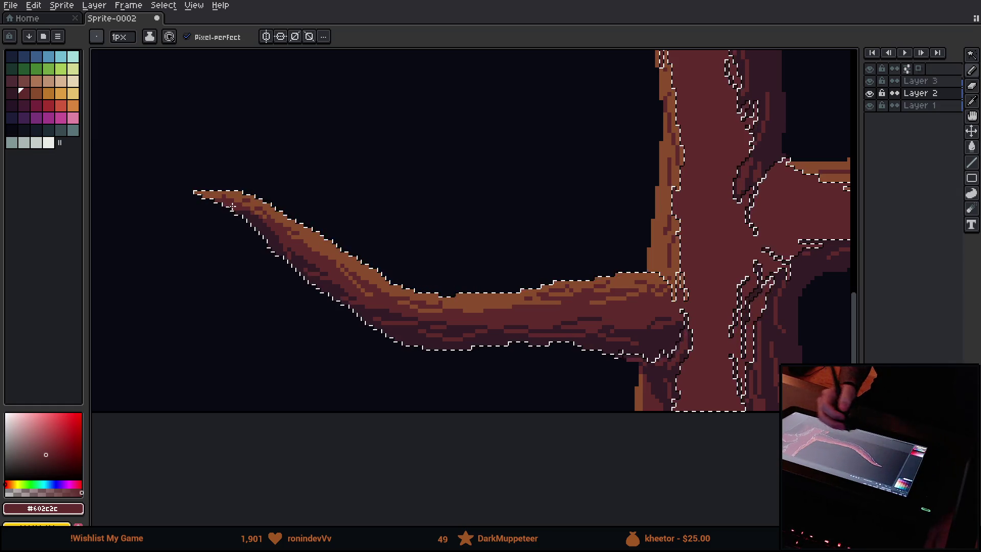
# Zoom out and clear the current selection.
pyautogui.scroll(-2, 231, 207)
pyautogui.scroll(-3, 634, 349)
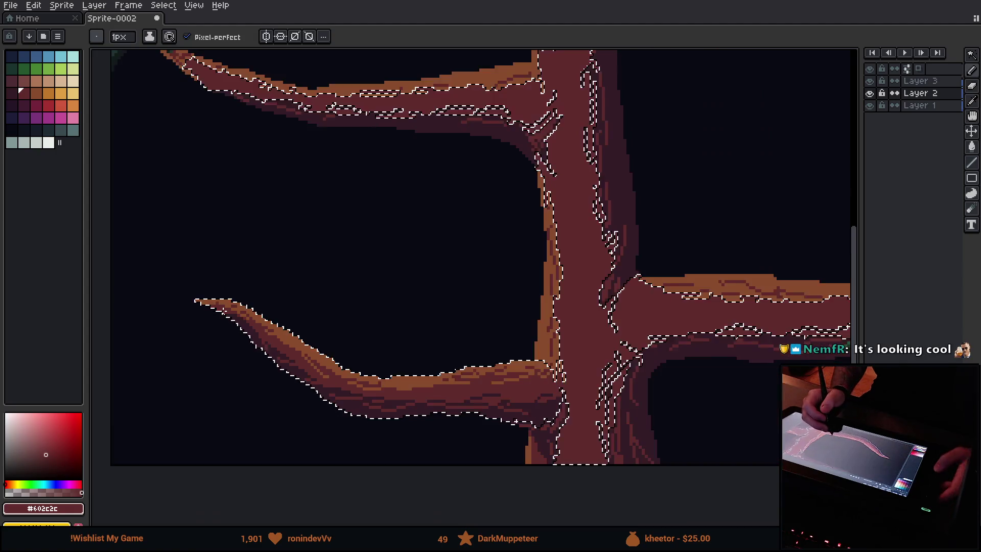
pyautogui.scroll(2, 606, 355)
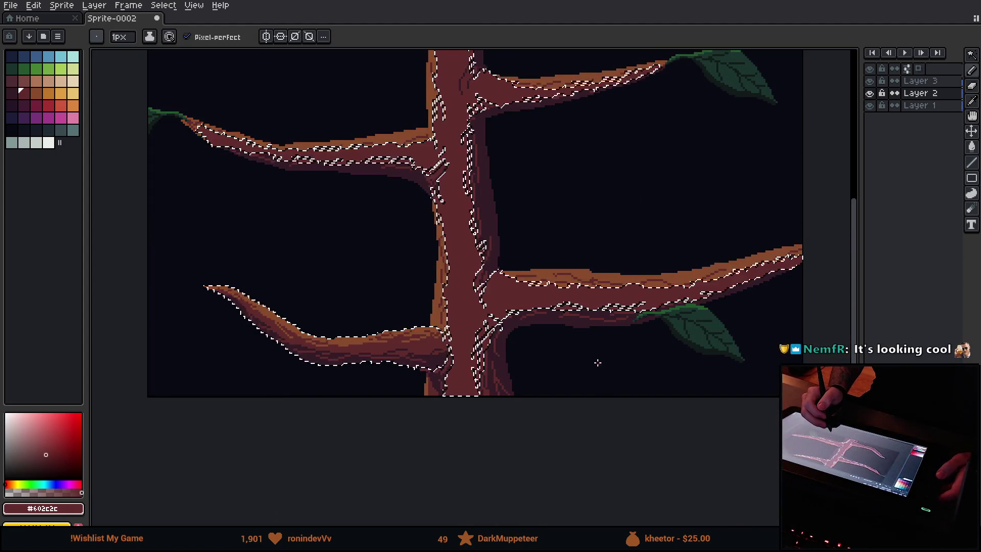
pyautogui.press('m')
pyautogui.hotkey('ctrl', 'd')
pyautogui.moveTo(567, 363)
pyautogui.mouseDown()
pyautogui.moveTo(569, 376)
pyautogui.moveTo(468, 391)
pyautogui.moveTo(583, 394)
pyautogui.mouseUp()
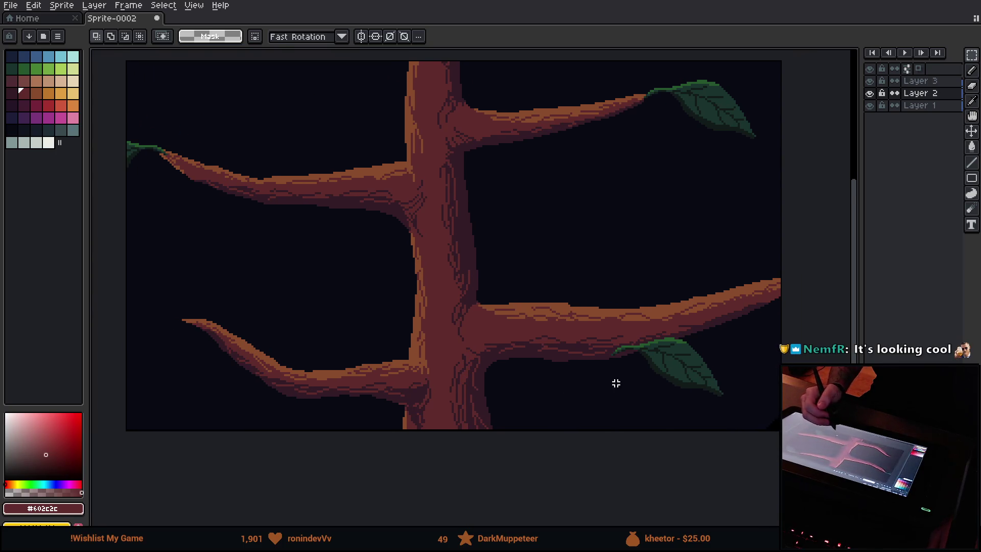
# On Layer 3, copy the top-right leaf to the lower-left branch tip, rotated 22.2°, and commit it.
pyautogui.click(917, 81)
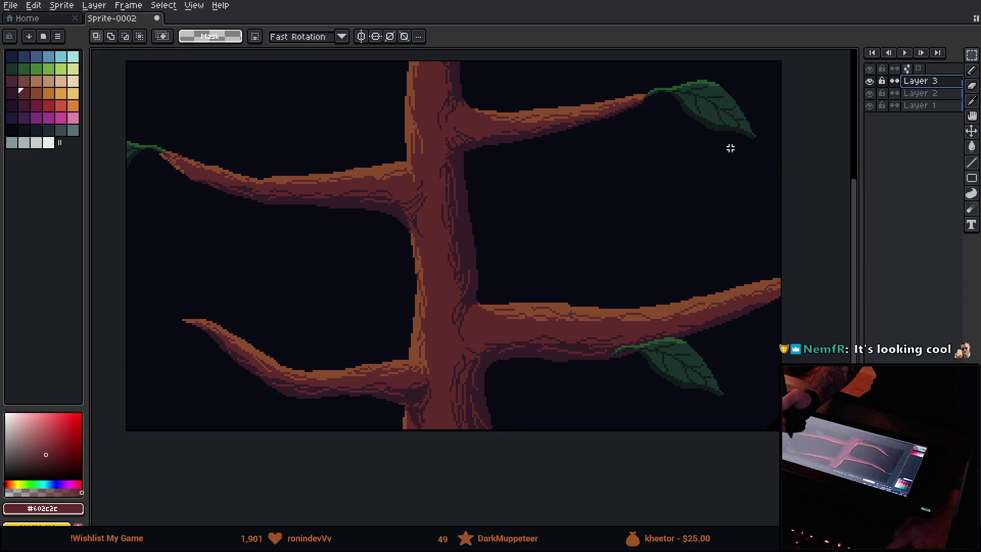
pyautogui.moveTo(618, 67)
pyautogui.mouseDown()
pyautogui.moveTo(780, 174)
pyautogui.moveTo(733, 155)
pyautogui.moveTo(460, 277)
pyautogui.moveTo(185, 368)
pyautogui.mouseUp()
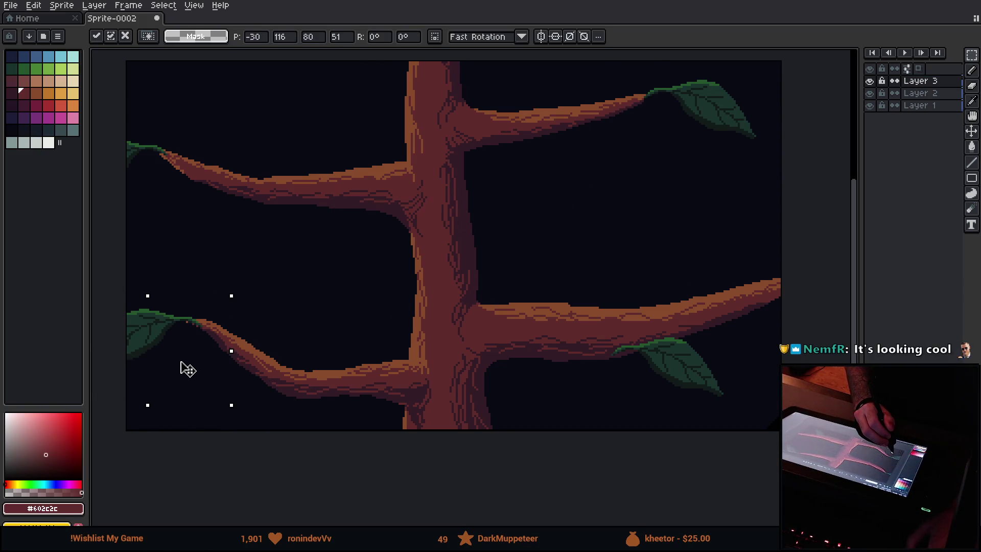
pyautogui.moveTo(242, 284)
pyautogui.mouseDown()
pyautogui.moveTo(202, 250)
pyautogui.moveTo(217, 259)
pyautogui.mouseUp()
pyautogui.moveTo(176, 350); pyautogui.dragTo(196, 359)
pyautogui.press('Return')
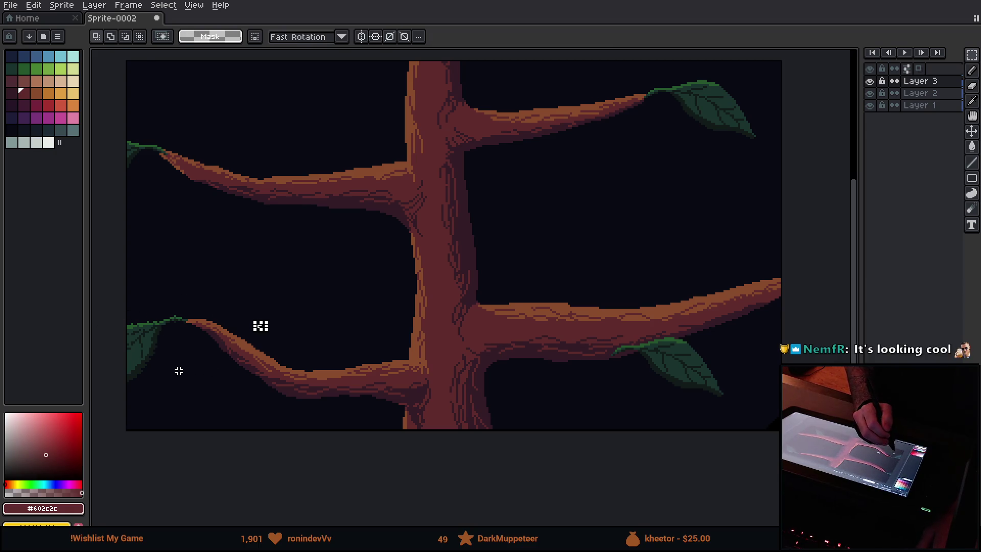
pyautogui.moveTo(202, 351)
pyautogui.mouseDown()
pyautogui.moveTo(192, 367)
pyautogui.moveTo(308, 336)
pyautogui.moveTo(311, 320)
pyautogui.mouseUp()
pyautogui.scroll(4, 311, 320)
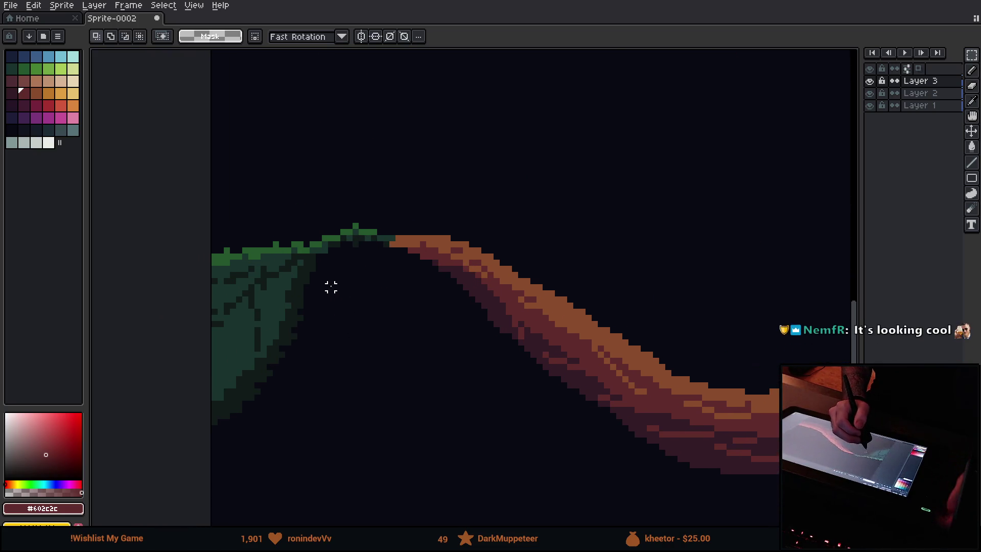
# Paint the new leaf's stem mid-green and darken the pixels around the stem.
pyautogui.press('b')
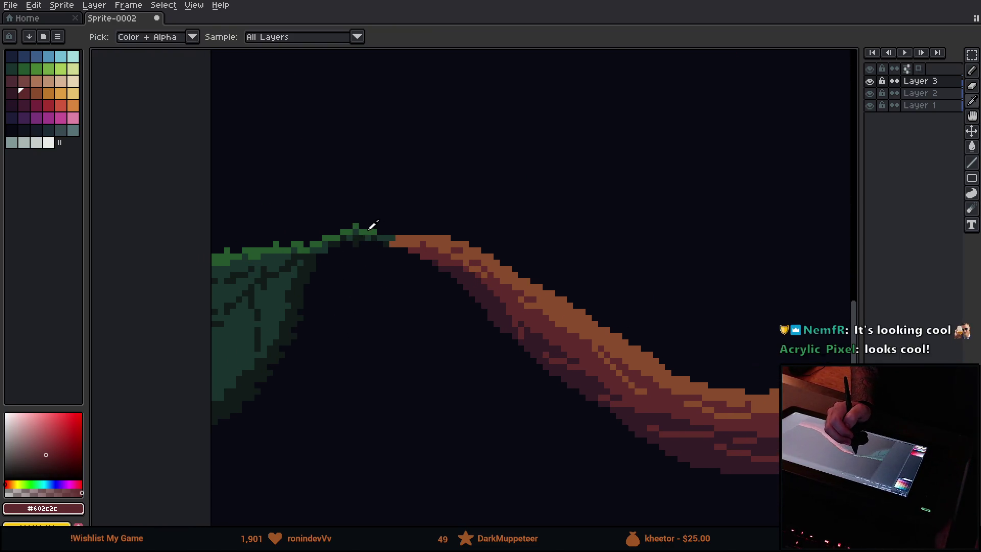
pyautogui.keyDown('alt'); pyautogui.click(367, 233); pyautogui.keyUp('alt')
pyautogui.moveTo(380, 238)
pyautogui.mouseDown()
pyautogui.moveTo(394, 238)
pyautogui.moveTo(356, 245)
pyautogui.mouseUp()
pyautogui.keyDown('alt'); pyautogui.click(384, 243); pyautogui.keyUp('alt')
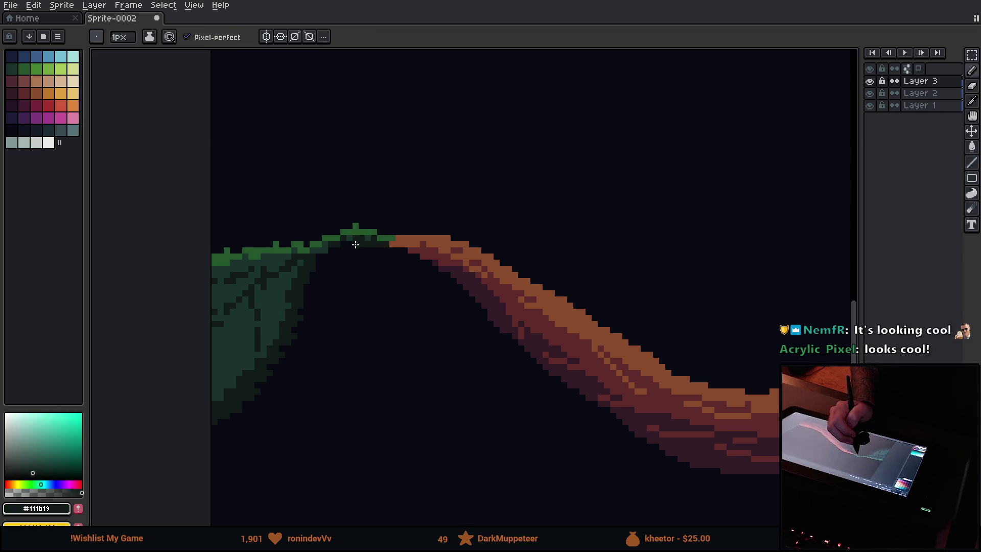
pyautogui.click(355, 226)
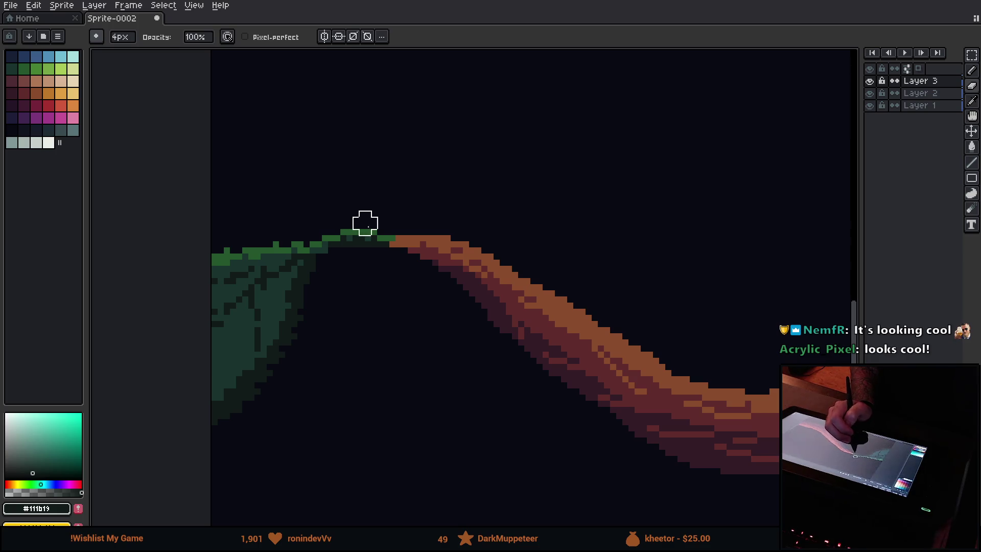
pyautogui.keyDown('alt'); pyautogui.click(335, 247); pyautogui.keyUp('alt')
pyautogui.moveTo(329, 252)
pyautogui.mouseDown()
pyautogui.moveTo(316, 264)
pyautogui.moveTo(335, 243)
pyautogui.mouseUp()
pyautogui.keyDown('alt'); pyautogui.click(346, 250); pyautogui.keyUp('alt')
# Shade the leaf's top edge with mid, light and dark greens.
pyautogui.keyDown('alt'); pyautogui.click(302, 249); pyautogui.keyUp('alt')
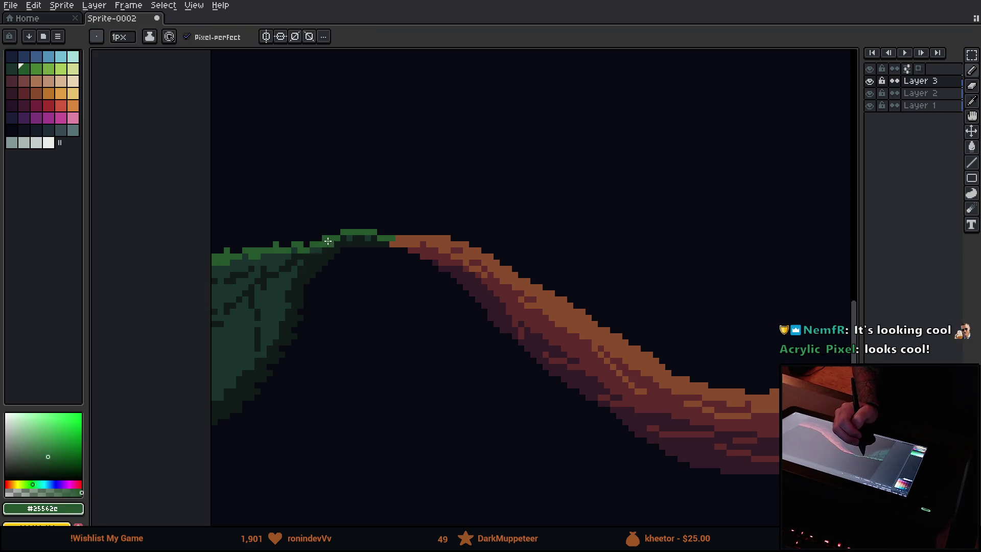
pyautogui.moveTo(242, 250); pyautogui.dragTo(223, 252)
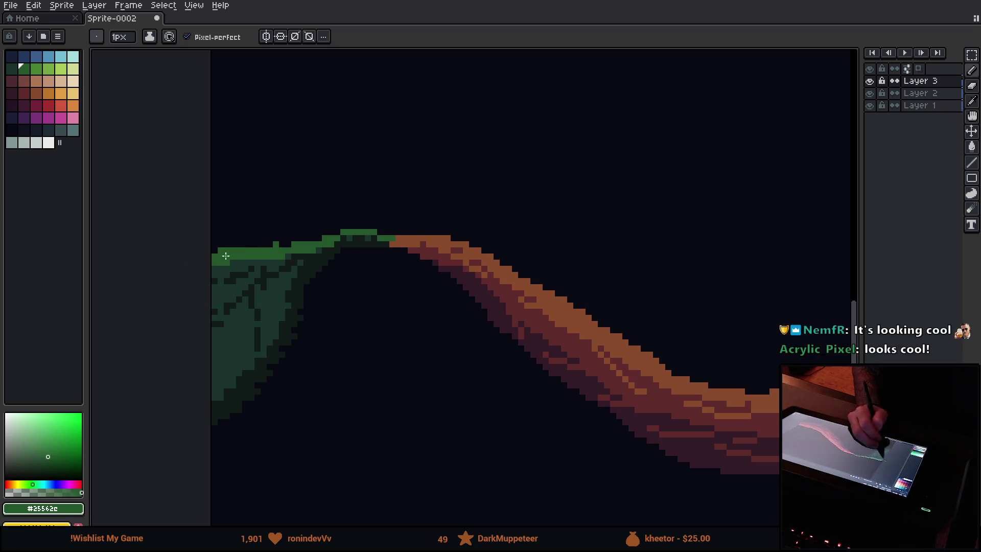
pyautogui.click(270, 245)
pyautogui.keyDown('alt'); pyautogui.click(276, 261); pyautogui.keyUp('alt')
pyautogui.click(301, 251)
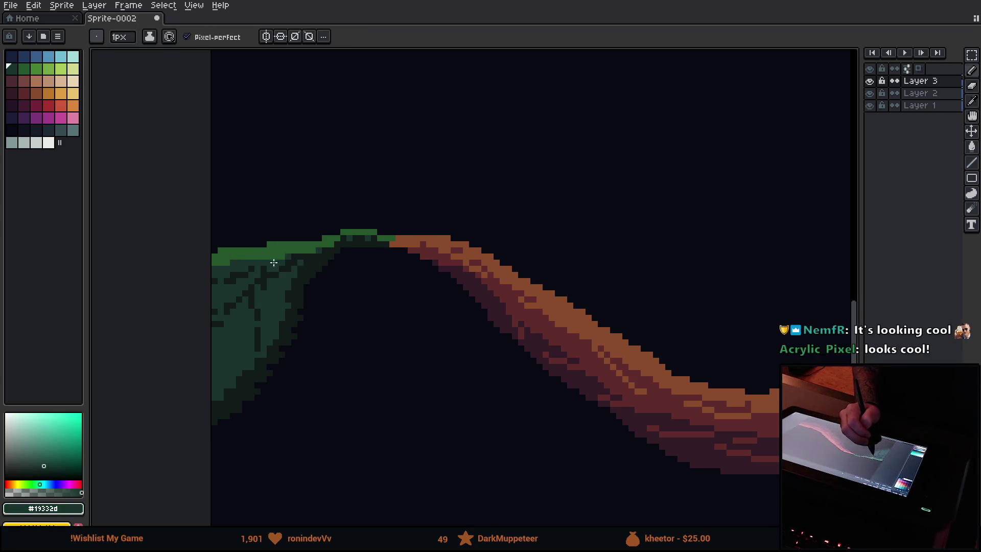
pyautogui.moveTo(307, 249)
pyautogui.mouseDown()
pyautogui.moveTo(327, 246)
pyautogui.moveTo(293, 239)
pyautogui.moveTo(263, 268)
pyautogui.mouseUp()
pyautogui.keyDown('alt'); pyautogui.click(336, 234); pyautogui.keyUp('alt')
pyautogui.keyDown('alt'); pyautogui.click(255, 269); pyautogui.keyUp('alt')
pyautogui.keyDown('alt'); pyautogui.click(270, 282); pyautogui.keyUp('alt')
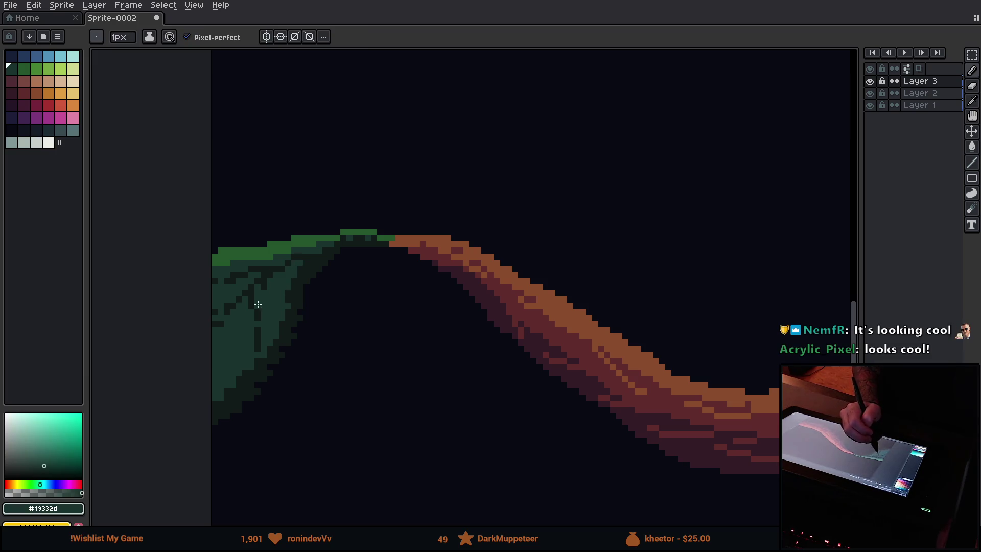
# Sample the leaf's dark green shades, then zoom out to view the whole tree.
pyautogui.keyDown('alt'); pyautogui.click(229, 308); pyautogui.keyUp('alt')
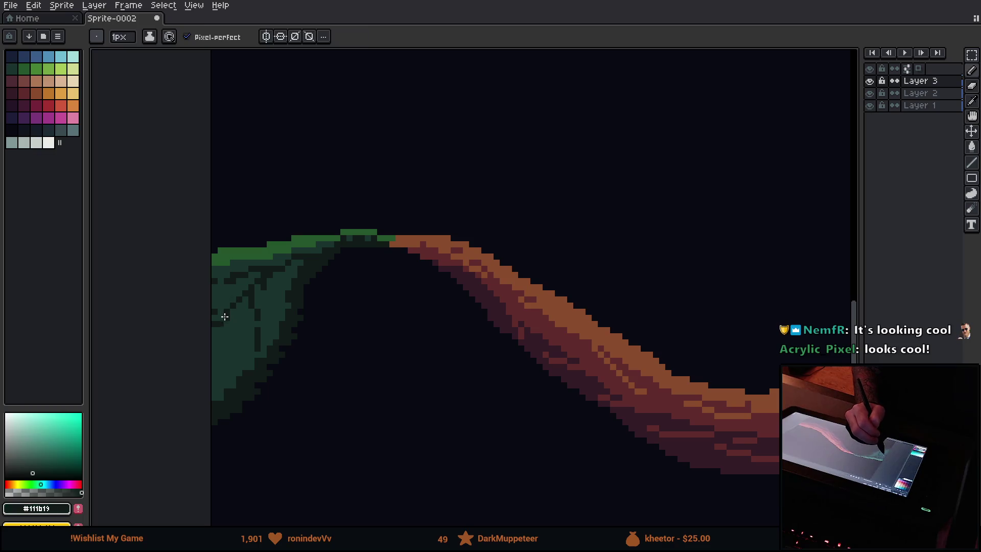
pyautogui.keyDown('alt'); pyautogui.click(223, 314); pyautogui.keyUp('alt')
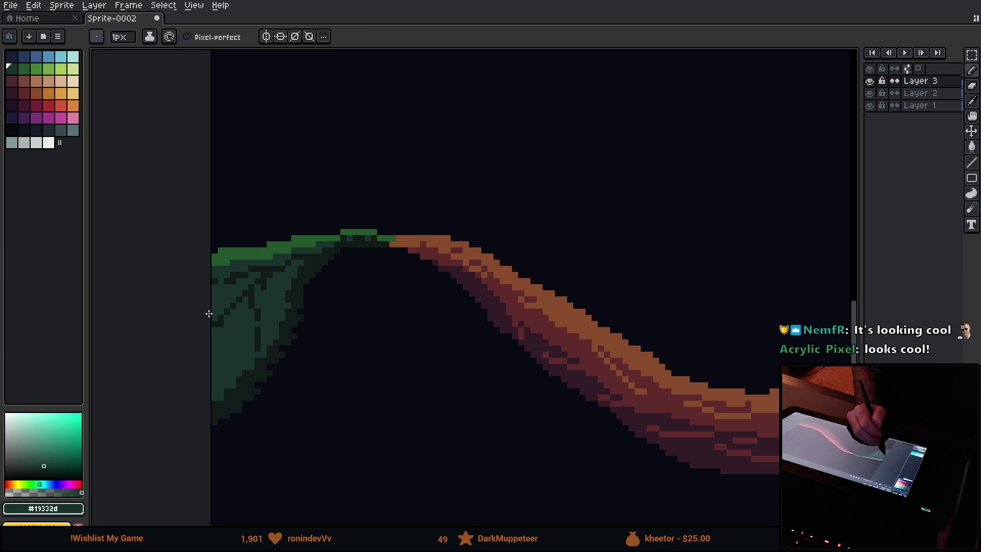
pyautogui.keyDown('alt'); pyautogui.click(260, 324); pyautogui.keyUp('alt')
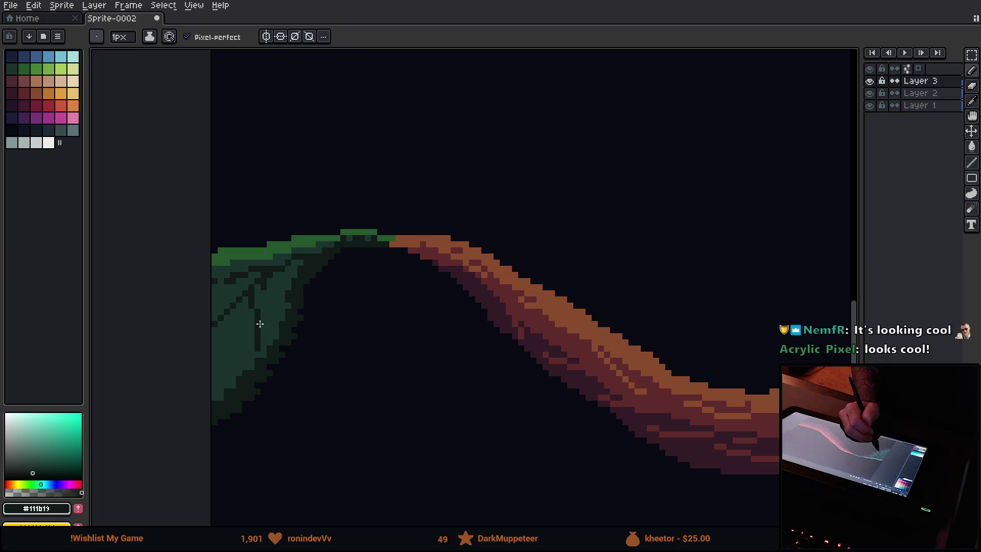
pyautogui.keyDown('alt'); pyautogui.click(232, 277); pyautogui.keyUp('alt')
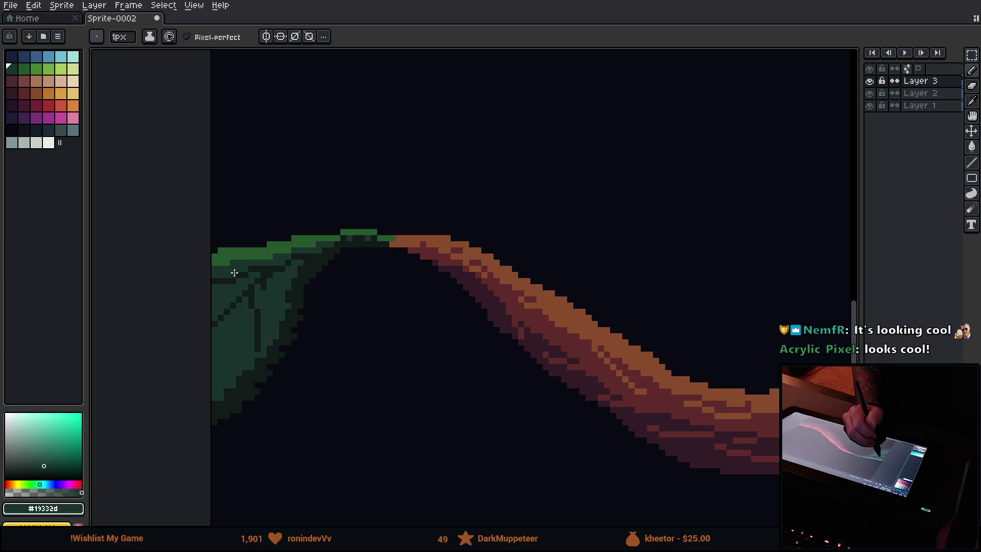
pyautogui.press('alt')
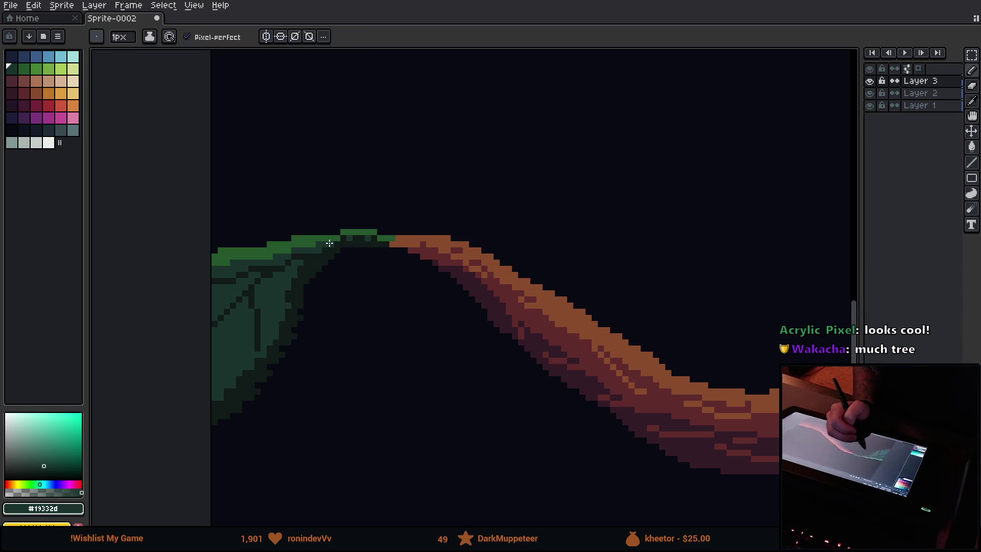
pyautogui.keyDown('alt'); pyautogui.click(301, 296); pyautogui.keyUp('alt')
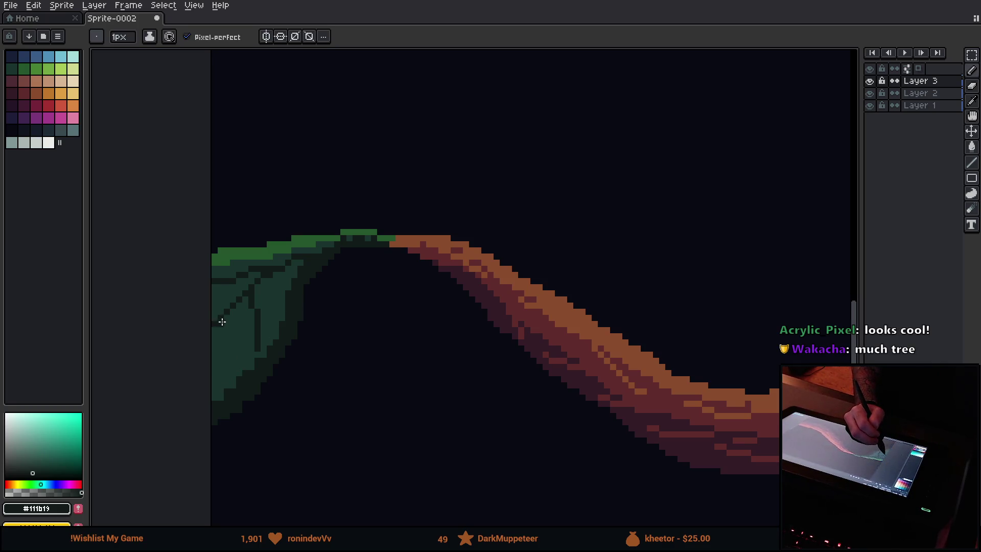
pyautogui.moveTo(416, 381); pyautogui.dragTo(215, 388)
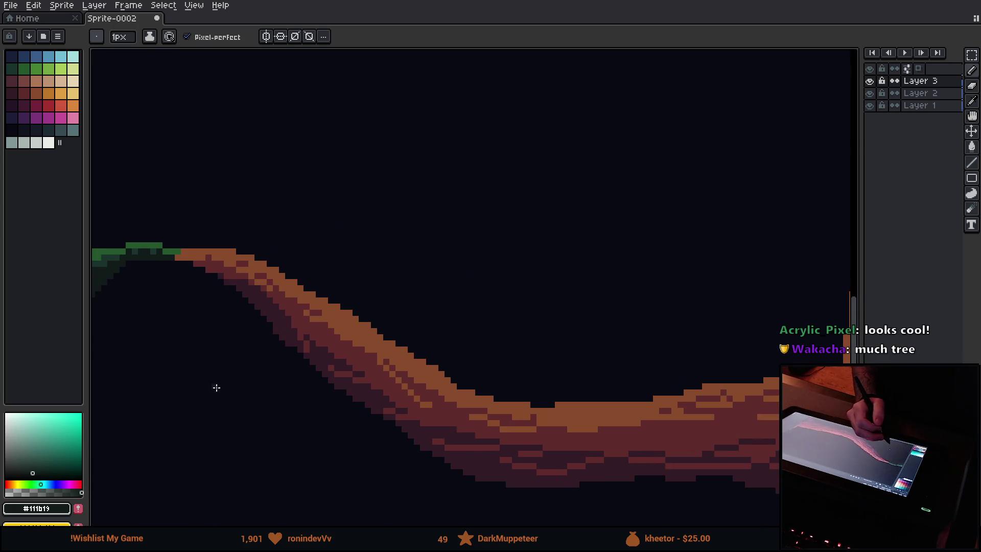
pyautogui.moveTo(370, 367); pyautogui.dragTo(520, 355)
pyautogui.press('i')
pyautogui.click(271, 241)
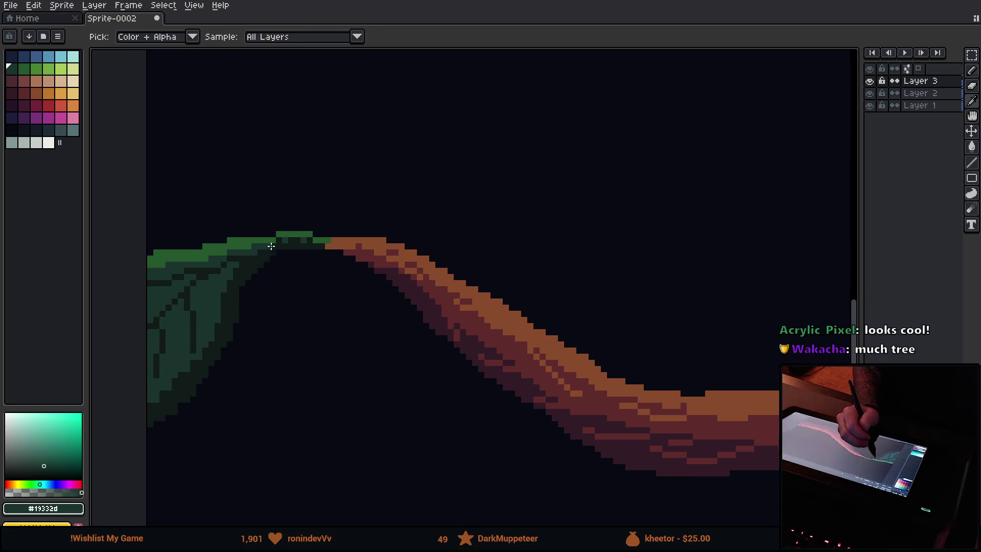
pyautogui.press('b')
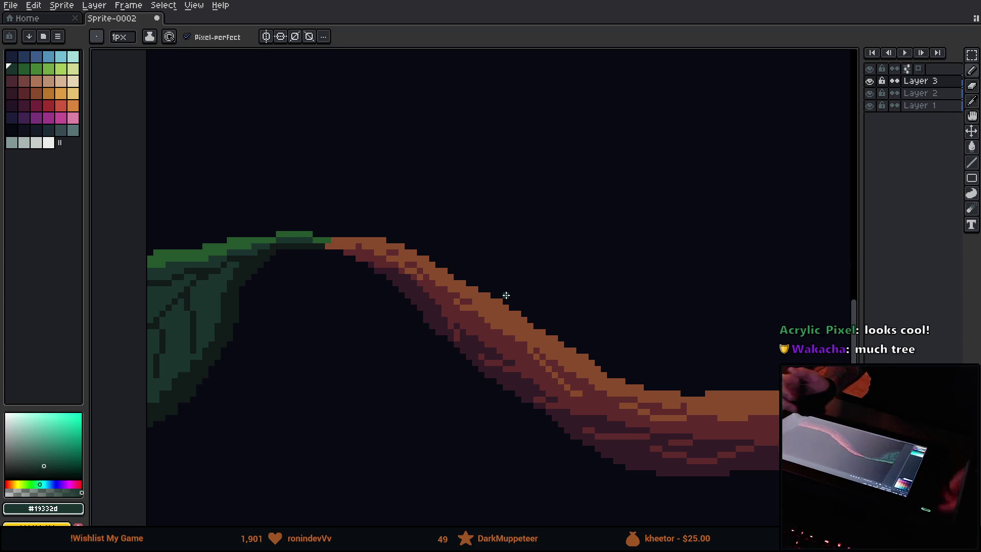
pyautogui.scroll(-5, 505, 295)
pyautogui.moveTo(647, 322)
pyautogui.mouseDown()
pyautogui.moveTo(533, 336)
pyautogui.moveTo(428, 319)
pyautogui.moveTo(372, 286)
pyautogui.moveTo(373, 325)
pyautogui.mouseUp()
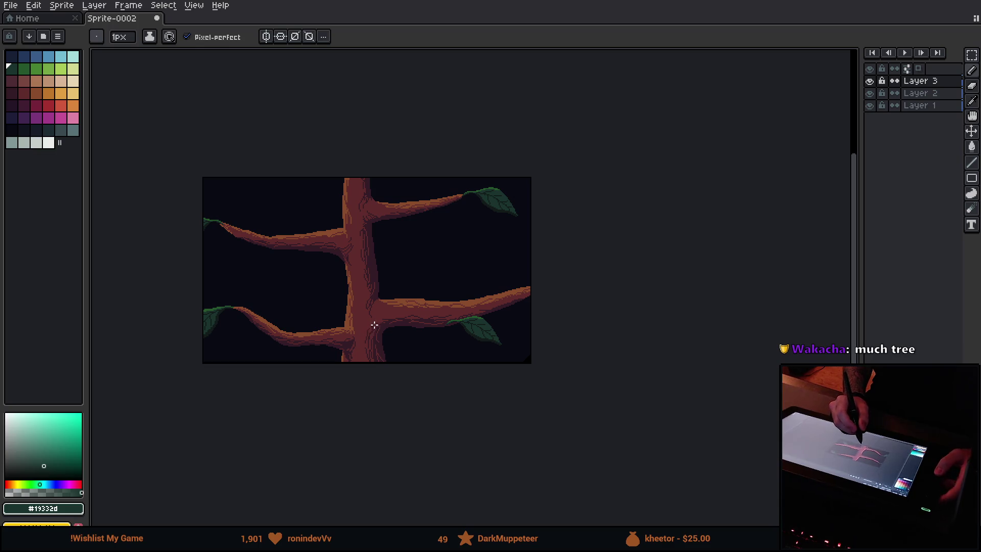
pyautogui.scroll(1, 374, 319)
pyautogui.scroll(-1, 374, 320)
pyautogui.moveTo(383, 366); pyautogui.dragTo(455, 353)
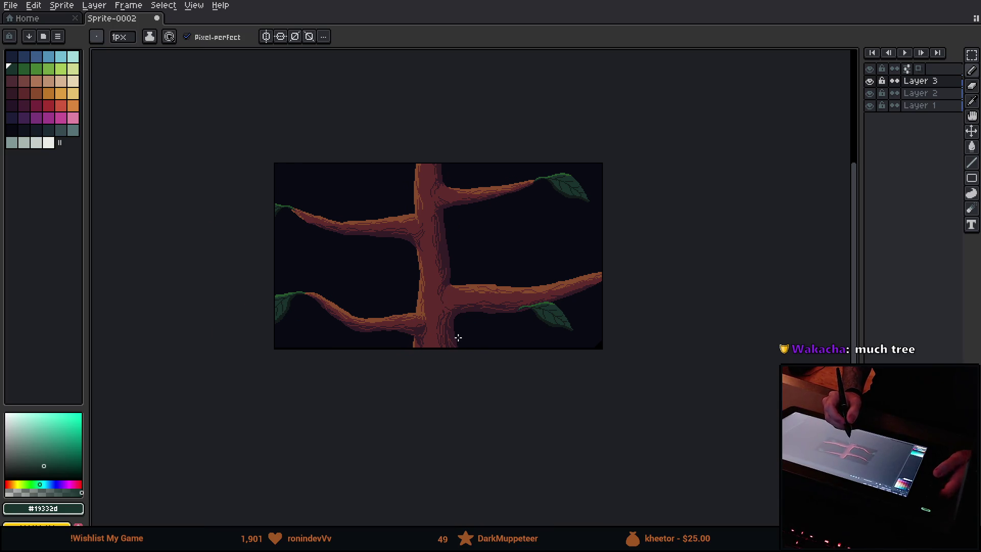
pyautogui.scroll(1, 456, 335)
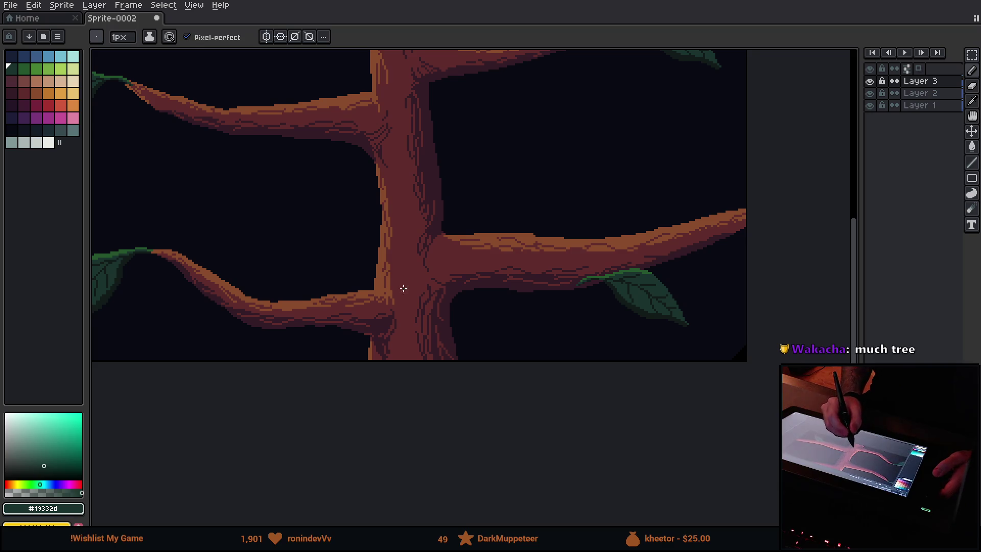
pyautogui.scroll(1, 403, 288)
pyautogui.scroll(1, 399, 337)
pyautogui.moveTo(416, 302)
pyautogui.mouseDown()
pyautogui.moveTo(386, 326)
pyautogui.moveTo(371, 367)
pyautogui.mouseUp()
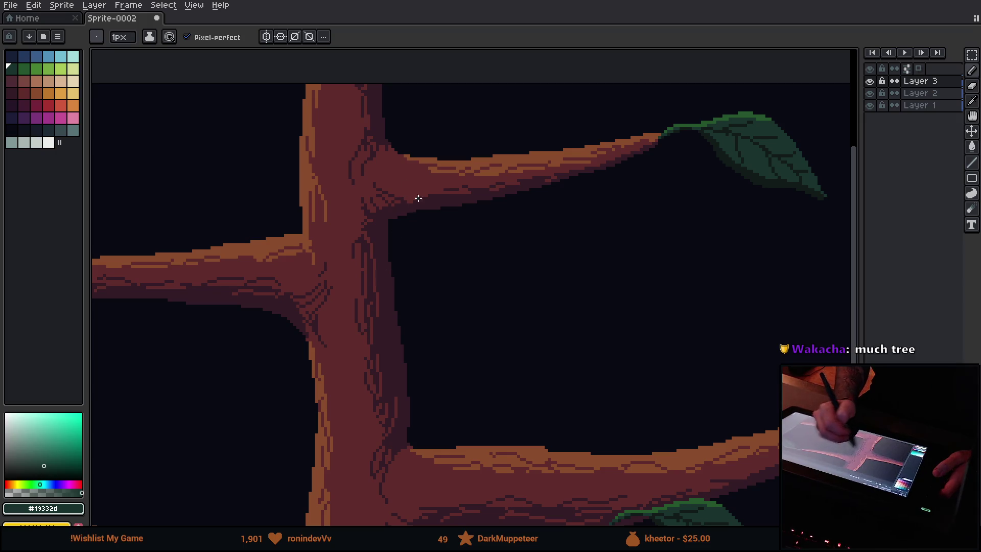
pyautogui.moveTo(354, 195)
pyautogui.mouseDown()
pyautogui.moveTo(376, 287)
pyautogui.moveTo(529, 122)
pyautogui.mouseUp()
pyautogui.moveTo(413, 219); pyautogui.dragTo(306, 323)
pyautogui.moveTo(316, 380)
pyautogui.mouseDown()
pyautogui.moveTo(606, 289)
pyautogui.moveTo(340, 320)
pyautogui.mouseUp()
pyautogui.scroll(-3, 341, 320)
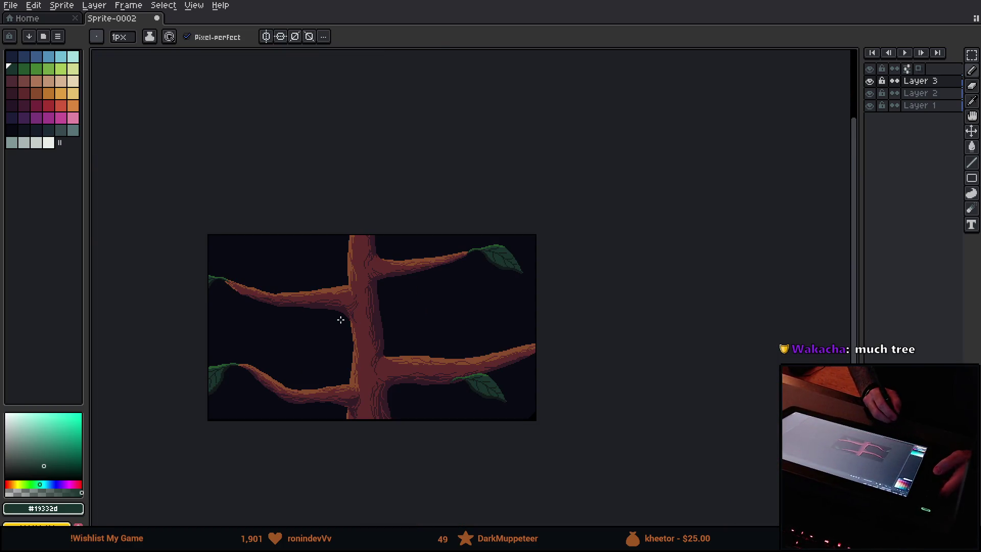
pyautogui.scroll(2, 340, 320)
pyautogui.moveTo(341, 320)
pyautogui.mouseDown()
pyautogui.moveTo(497, 274)
pyautogui.moveTo(416, 308)
pyautogui.mouseUp()
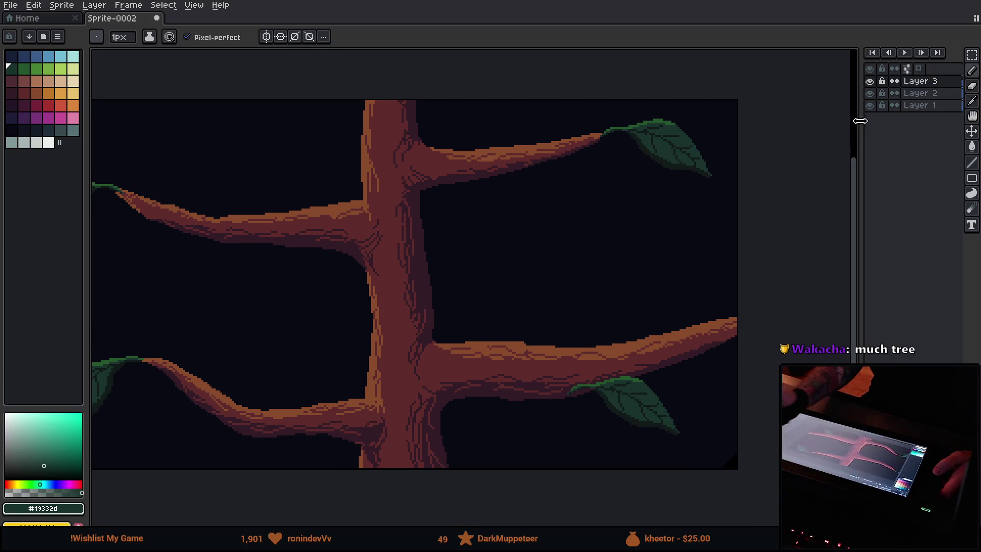
pyautogui.click(869, 105)
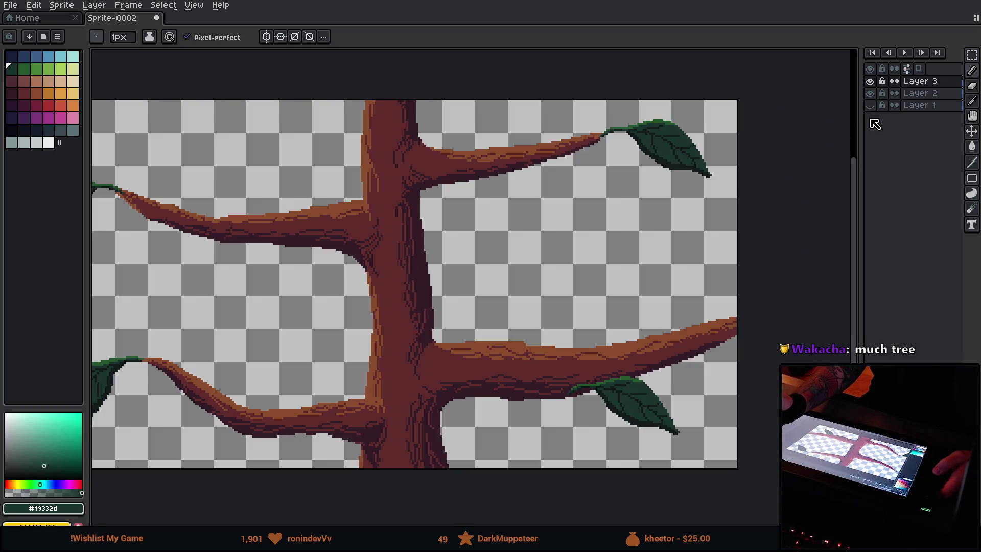
pyautogui.click(869, 105)
pyautogui.moveTo(422, 302)
pyautogui.mouseDown()
pyautogui.moveTo(483, 287)
pyautogui.moveTo(441, 305)
pyautogui.mouseUp()
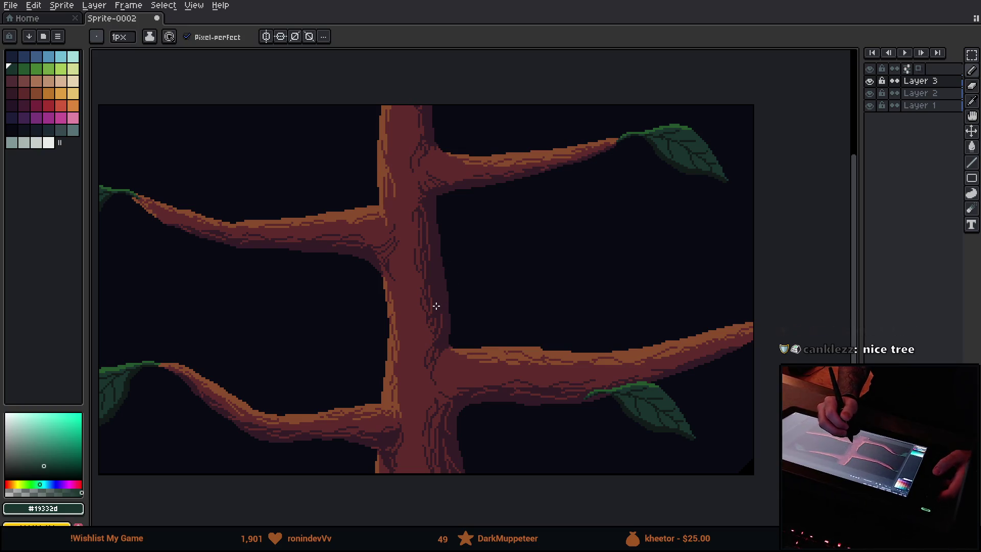
pyautogui.moveTo(423, 322)
pyautogui.mouseDown()
pyautogui.moveTo(514, 307)
pyautogui.moveTo(442, 333)
pyautogui.mouseUp()
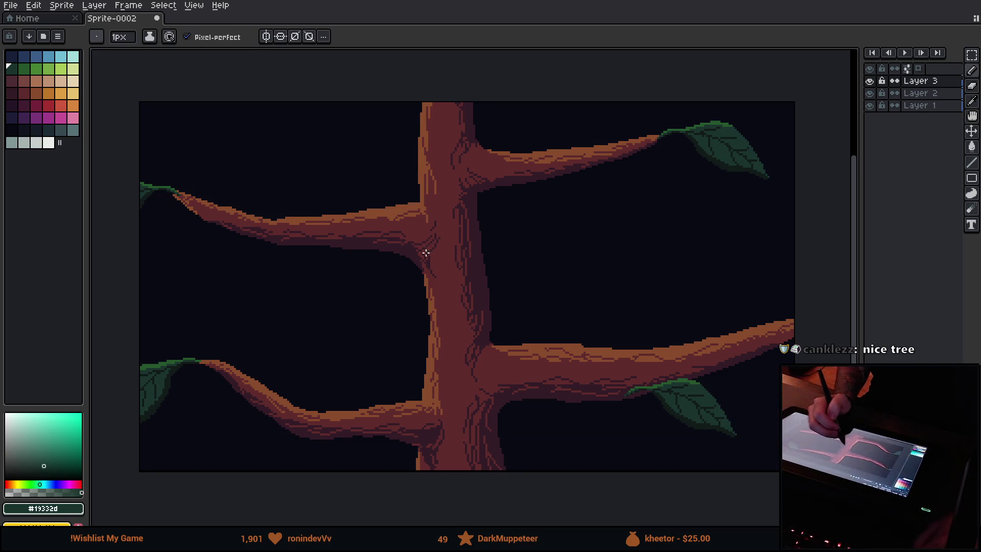
pyautogui.moveTo(571, 223); pyautogui.dragTo(511, 235)
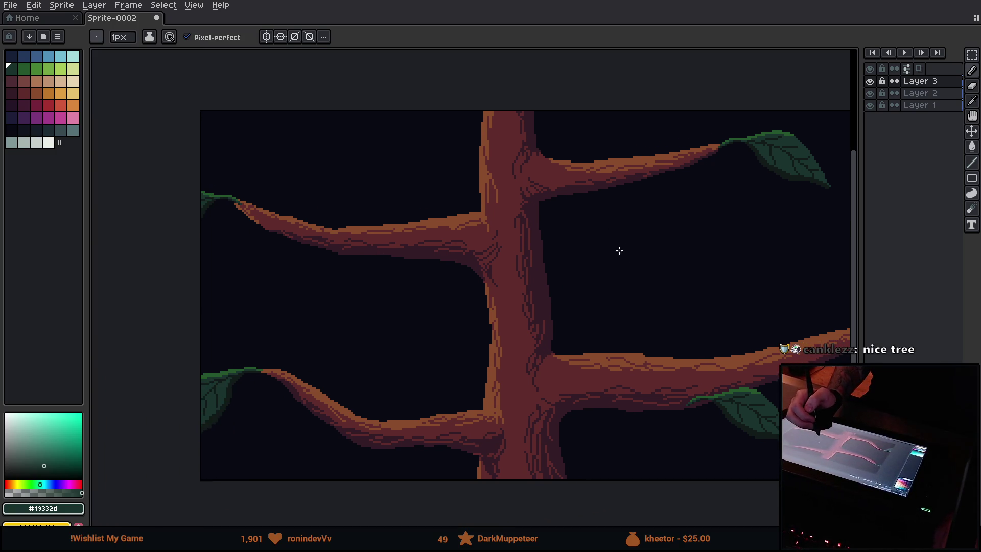
pyautogui.scroll(2, 621, 251)
# Draw a dark-green stem curving down from the upper branch tip and a leaf outline below it.
pyautogui.moveTo(346, 386); pyautogui.dragTo(720, 121)
pyautogui.moveTo(363, 273)
pyautogui.mouseDown()
pyautogui.moveTo(437, 240)
pyautogui.moveTo(699, 344)
pyautogui.mouseUp()
pyautogui.moveTo(585, 259); pyautogui.dragTo(243, 339)
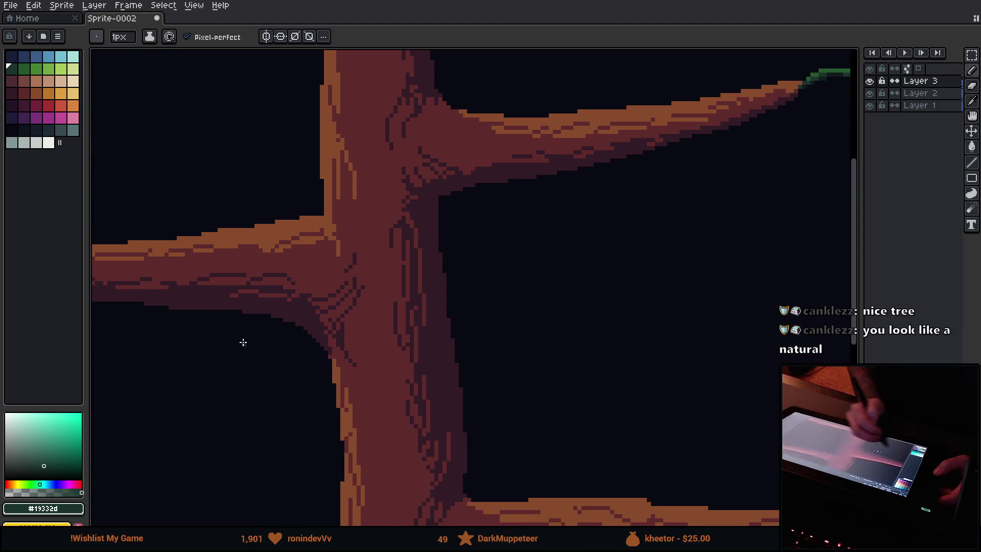
pyautogui.moveTo(587, 250)
pyautogui.mouseDown()
pyautogui.moveTo(298, 307)
pyautogui.moveTo(319, 299)
pyautogui.mouseUp()
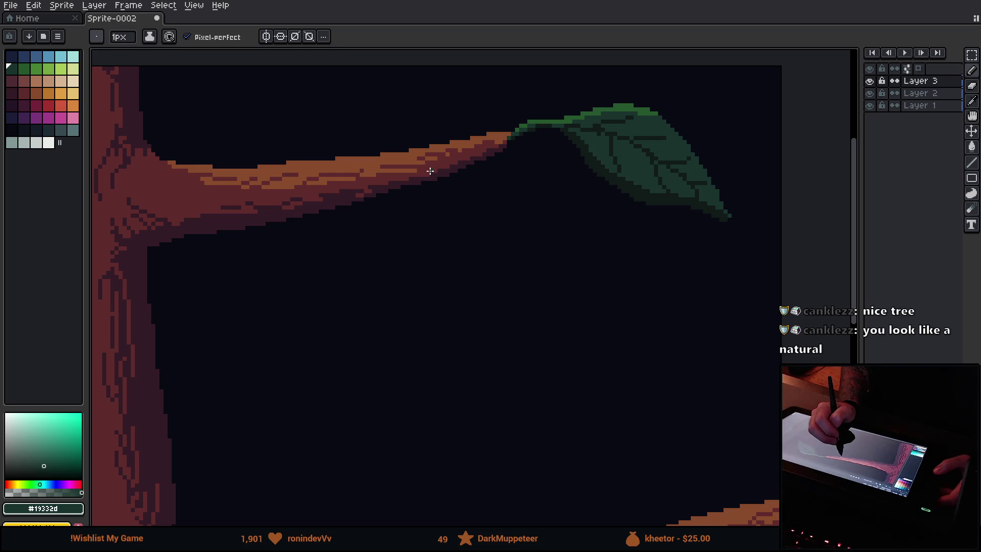
pyautogui.moveTo(430, 172)
pyautogui.mouseDown()
pyautogui.moveTo(504, 204)
pyautogui.moveTo(359, 237)
pyautogui.mouseUp()
pyautogui.scroll(1, 462, 212)
pyautogui.moveTo(383, 283)
pyautogui.mouseDown()
pyautogui.moveTo(203, 289)
pyautogui.moveTo(308, 317)
pyautogui.mouseUp()
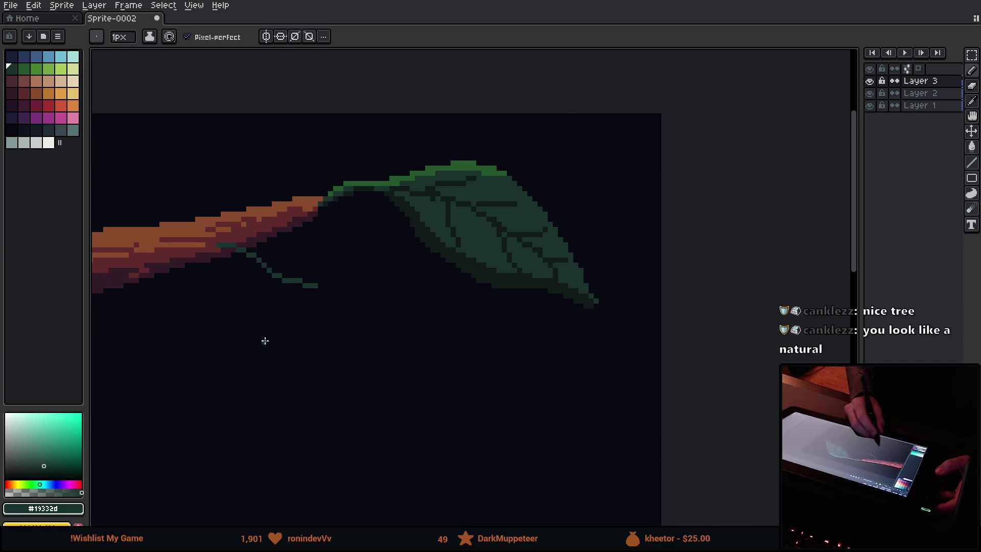
pyautogui.moveTo(220, 250)
pyautogui.mouseDown()
pyautogui.moveTo(262, 258)
pyautogui.moveTo(280, 275)
pyautogui.mouseUp()
pyautogui.press('+')
pyautogui.press('+')
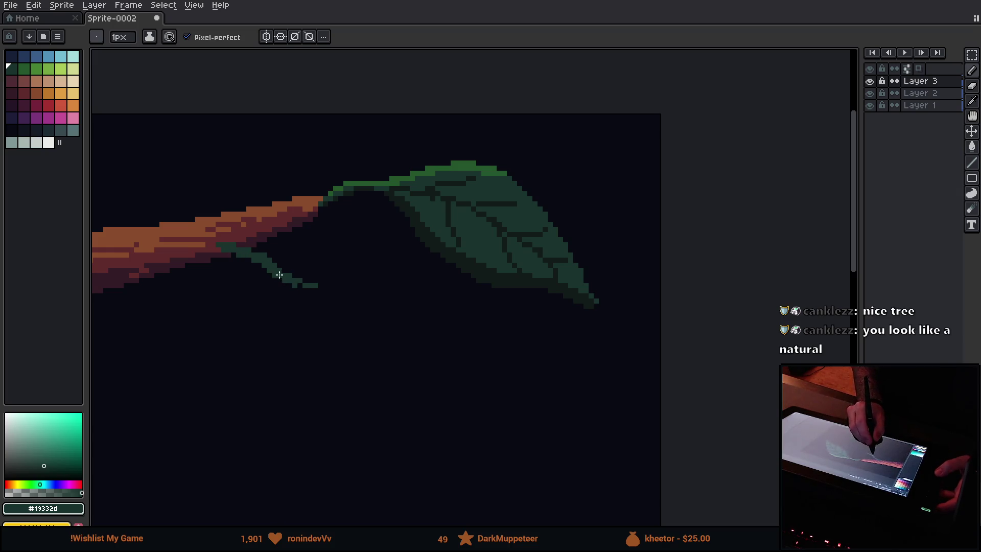
pyautogui.hotkey('ctrl', 'z')
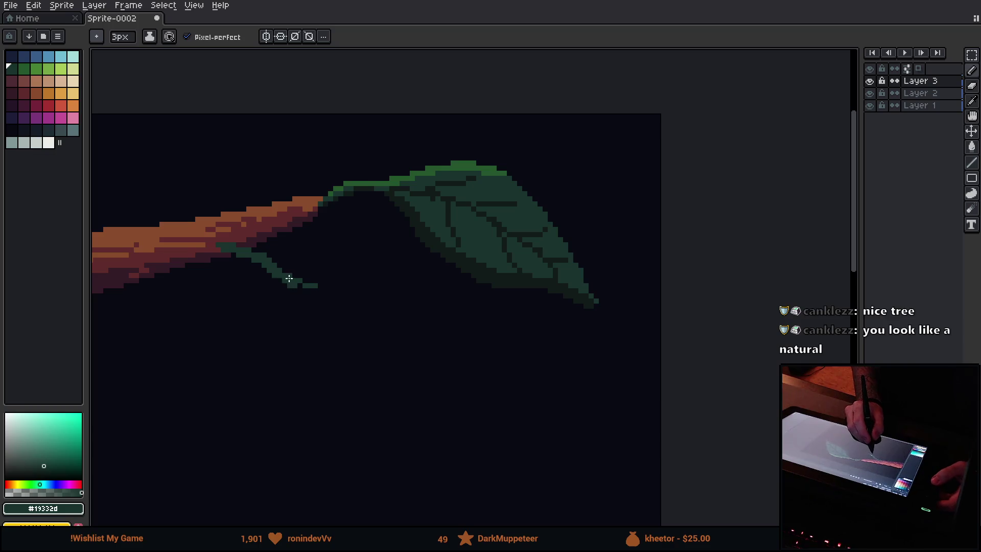
pyautogui.moveTo(280, 273)
pyautogui.mouseDown()
pyautogui.moveTo(333, 282)
pyautogui.moveTo(403, 368)
pyautogui.moveTo(442, 388)
pyautogui.moveTo(379, 405)
pyautogui.moveTo(278, 311)
pyautogui.moveTo(263, 274)
pyautogui.mouseUp()
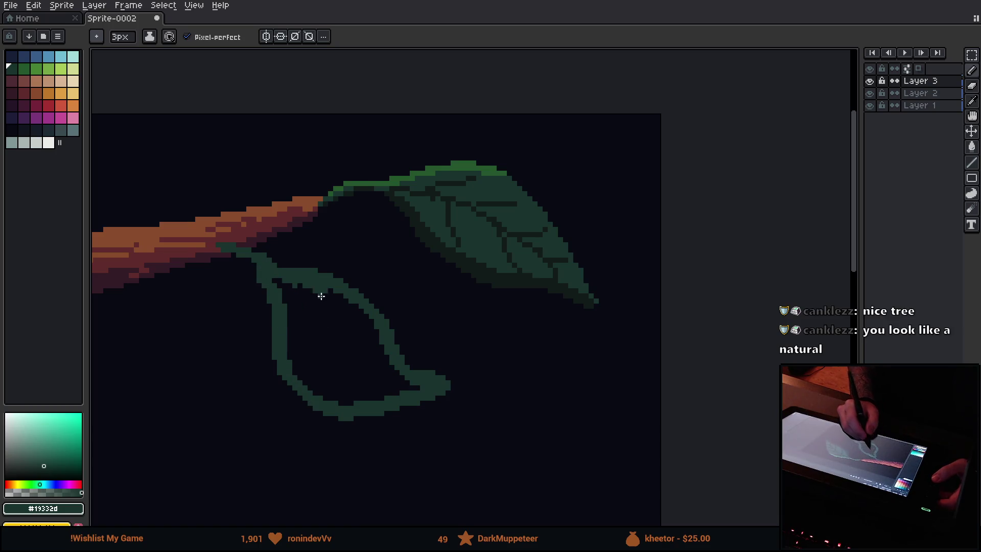
# Fill the new leaf dark green and trim its right edge with background colour.
pyautogui.press('g')
pyautogui.click(331, 344)
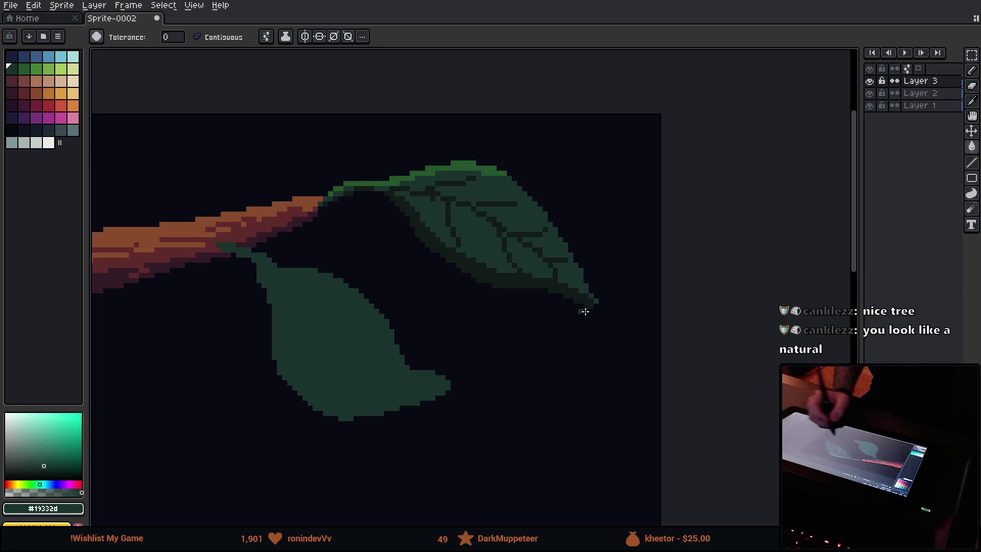
pyautogui.press('b')
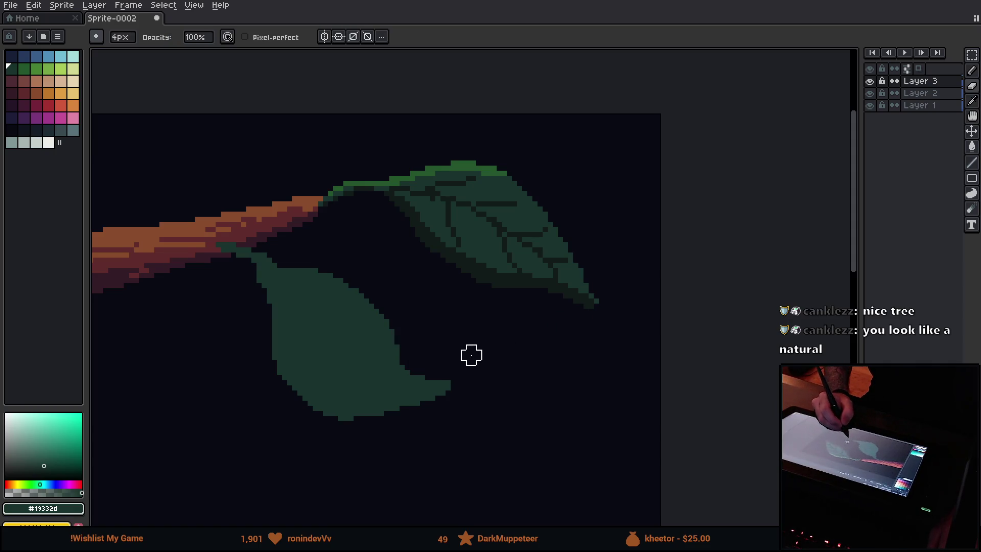
pyautogui.moveTo(409, 354); pyautogui.dragTo(354, 279)
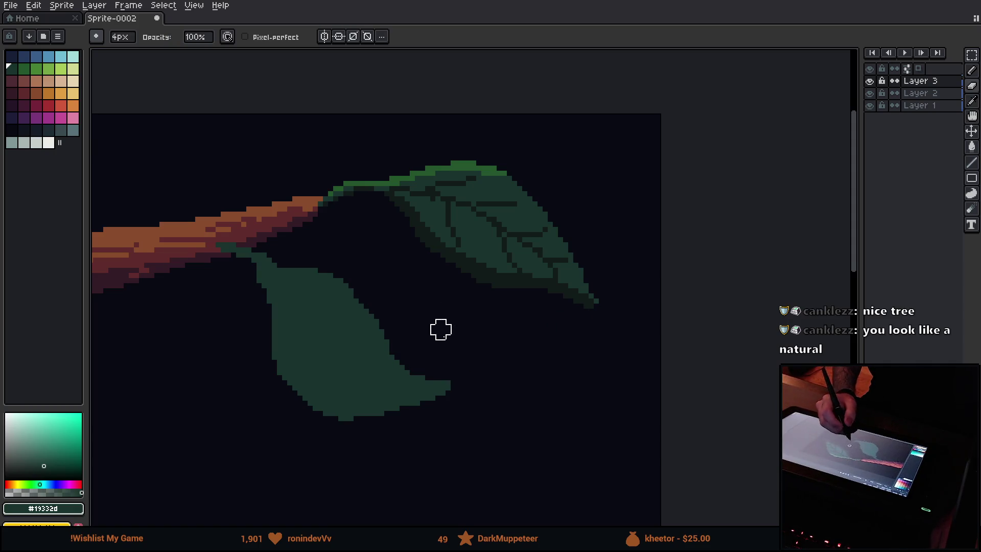
pyautogui.scroll(2, 440, 324)
pyautogui.scroll(-2, 568, 284)
# Shade the leaf's tip and lower-left half with the darkest leaf green.
pyautogui.keyDown('alt'); pyautogui.click(517, 248); pyautogui.keyUp('alt')
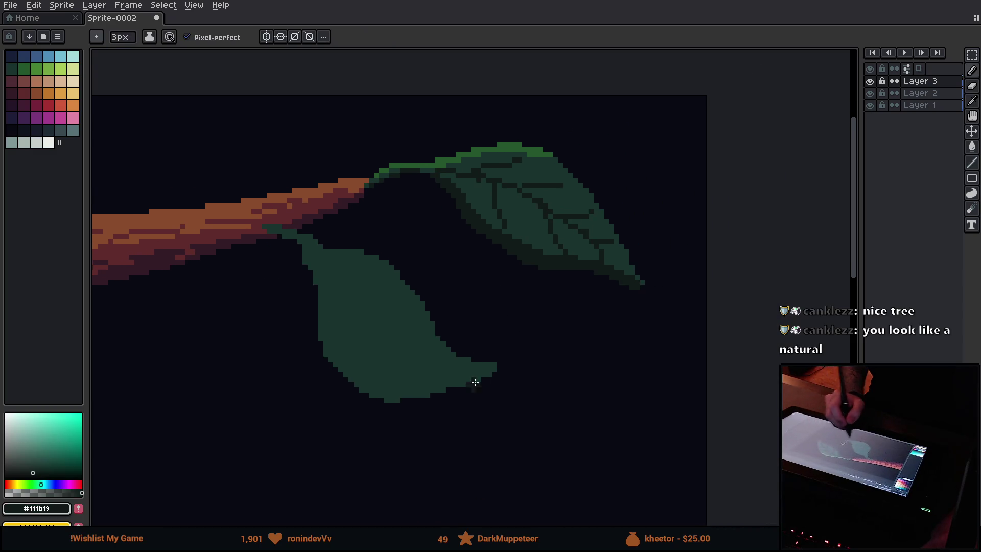
pyautogui.press('w')
pyautogui.press('b')
pyautogui.moveTo(480, 374); pyautogui.dragTo(471, 381)
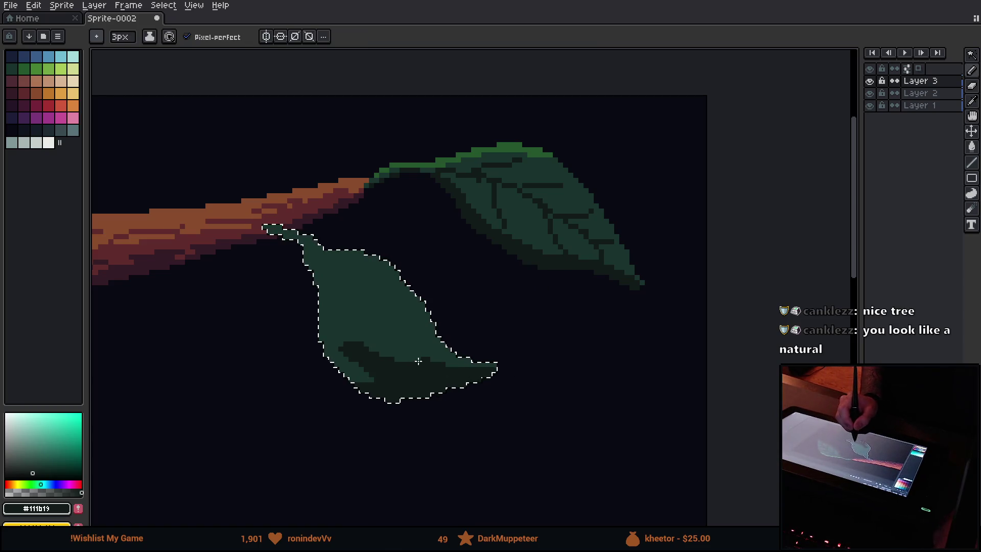
pyautogui.moveTo(316, 281); pyautogui.dragTo(429, 358)
pyautogui.press('g')
pyautogui.click(365, 347)
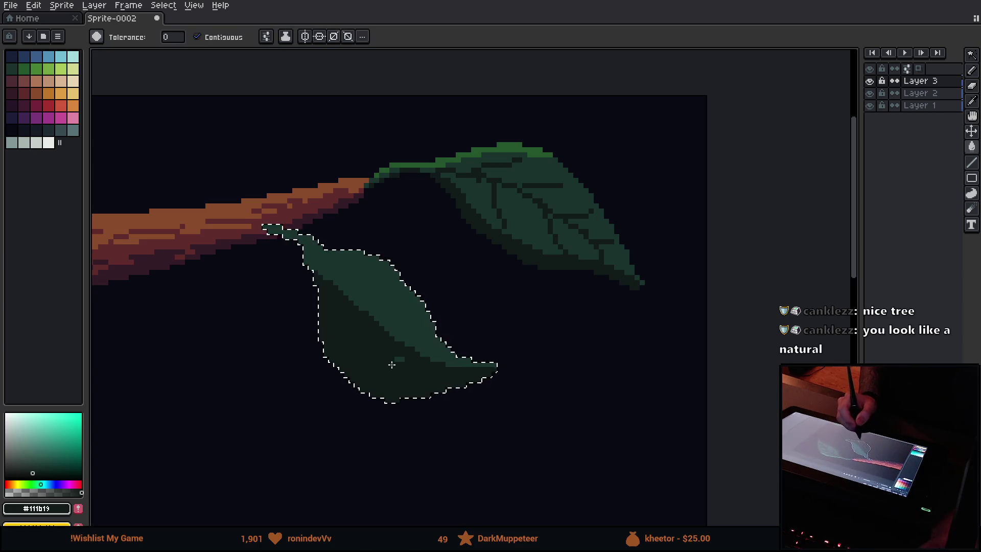
pyautogui.press('b')
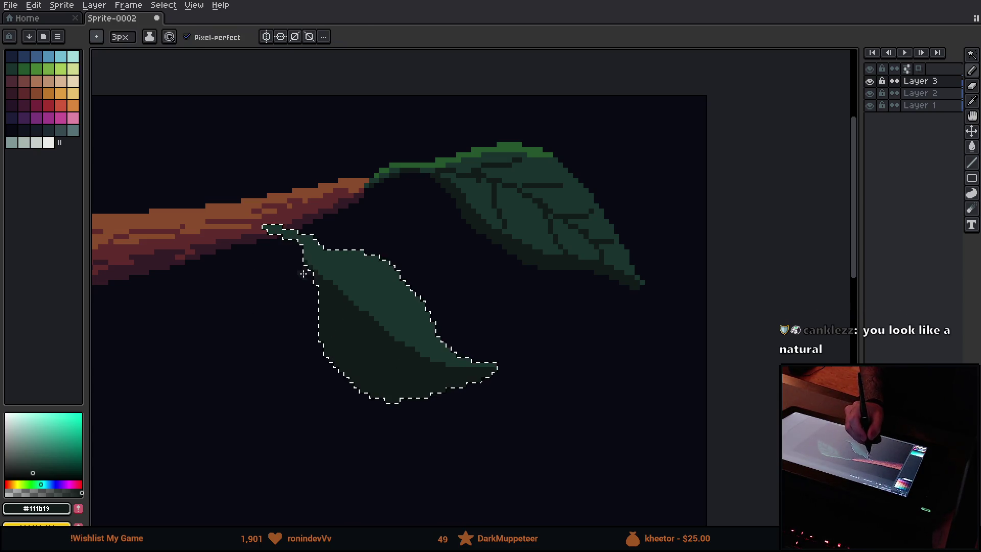
# Highlight the lower leaf's top edge in bright green.
pyautogui.keyDown('alt'); pyautogui.click(508, 146); pyautogui.keyUp('alt')
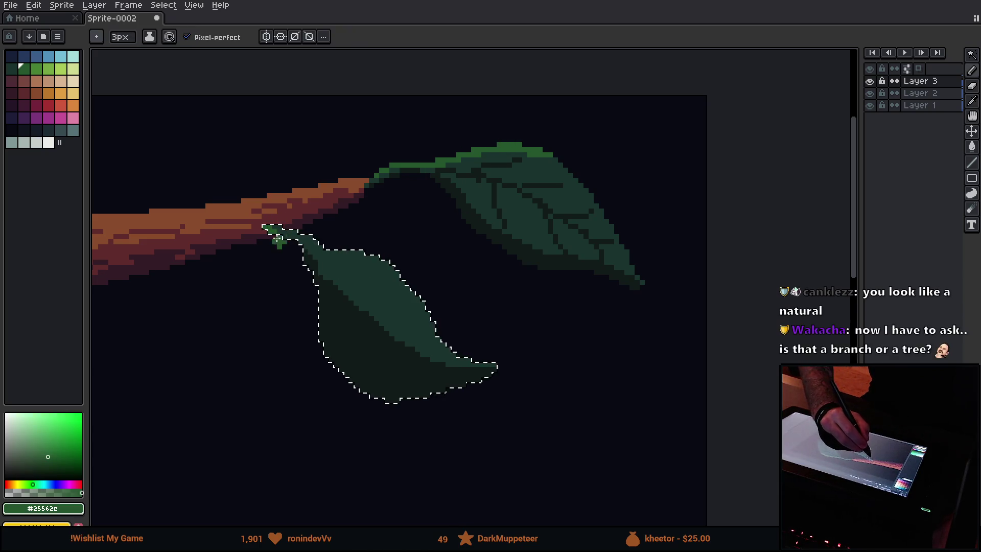
pyautogui.moveTo(328, 251); pyautogui.dragTo(373, 248)
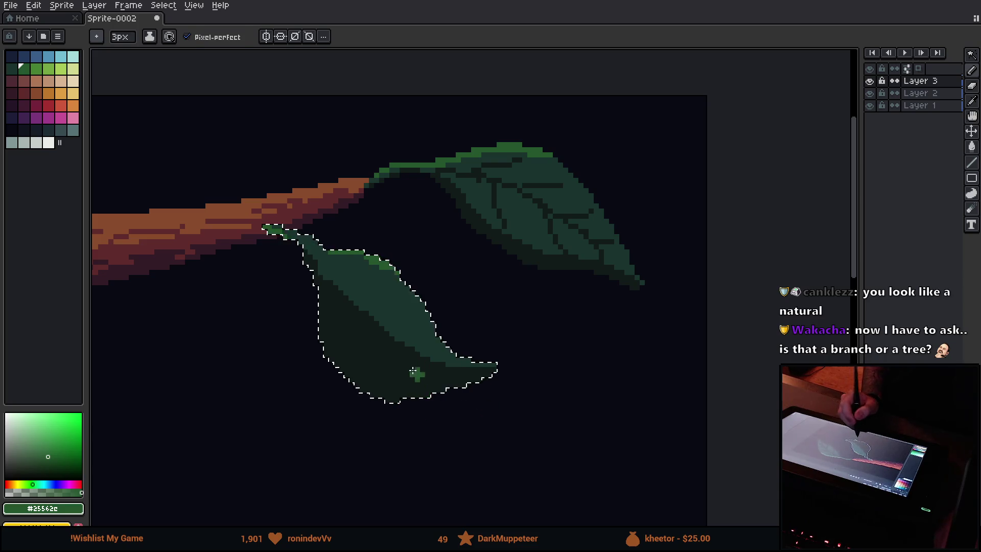
pyautogui.keyDown('alt'); pyautogui.click(370, 311); pyautogui.keyUp('alt')
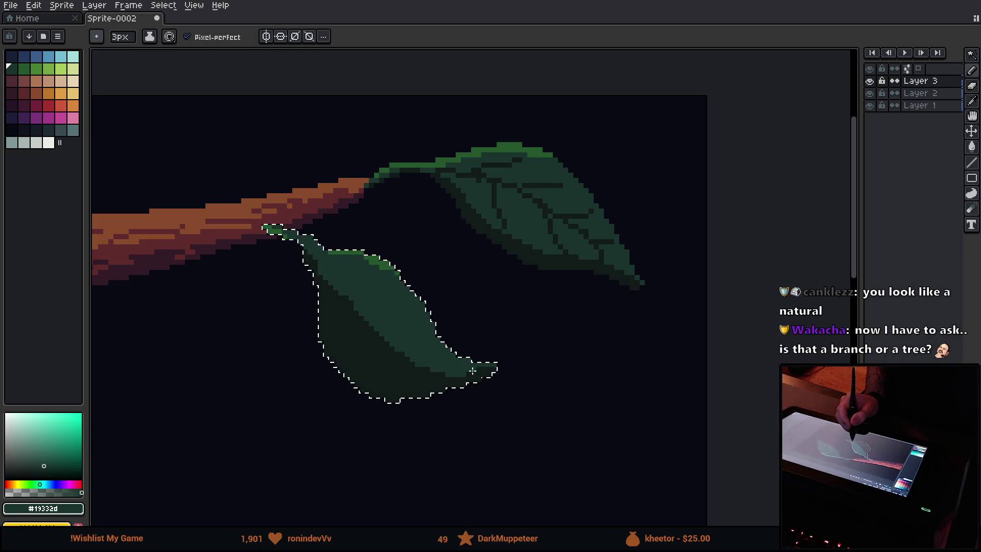
pyautogui.keyDown('alt'); pyautogui.click(409, 389); pyautogui.keyUp('alt')
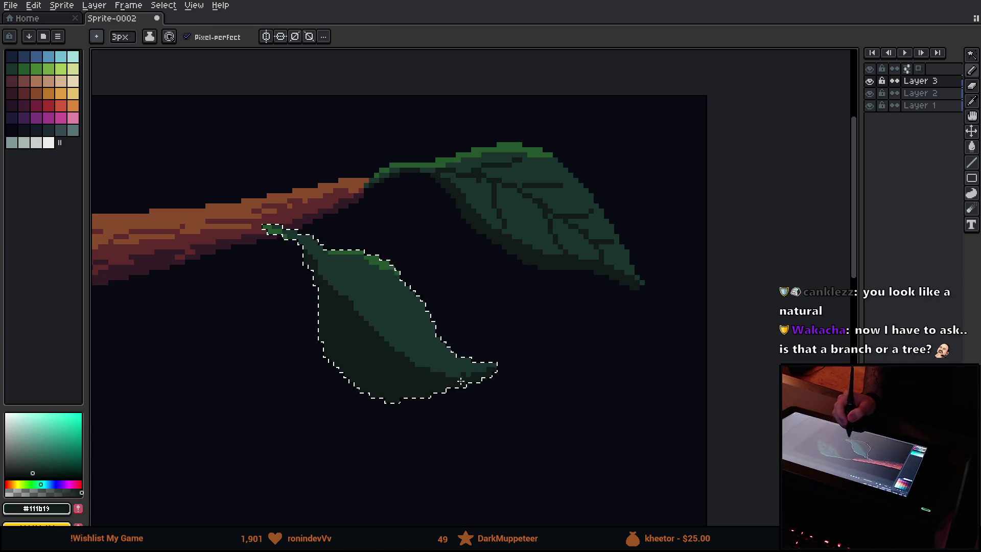
pyautogui.keyDown('alt'); pyautogui.click(368, 322); pyautogui.keyUp('alt')
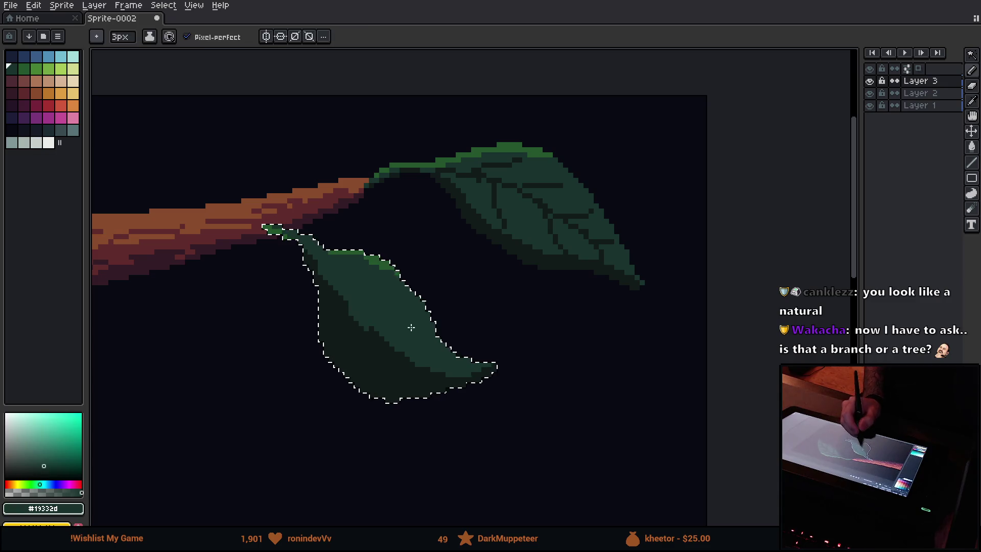
# Refill the leaf's dark and top areas with mid and darker greens, using red temporarily.
pyautogui.moveTo(393, 401)
pyautogui.mouseDown()
pyautogui.moveTo(226, 405)
pyautogui.moveTo(292, 316)
pyautogui.moveTo(288, 325)
pyautogui.mouseUp()
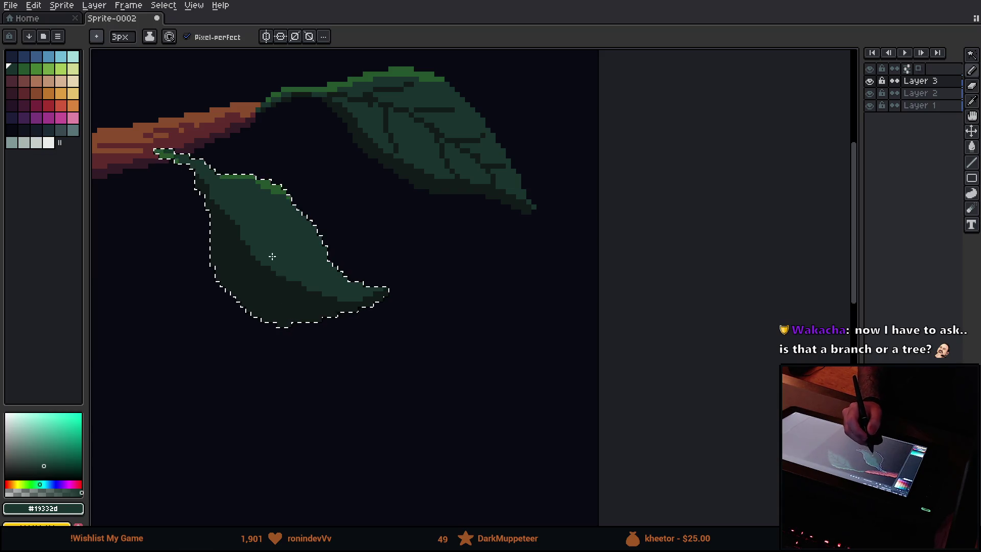
pyautogui.click(61, 107)
pyautogui.press('g')
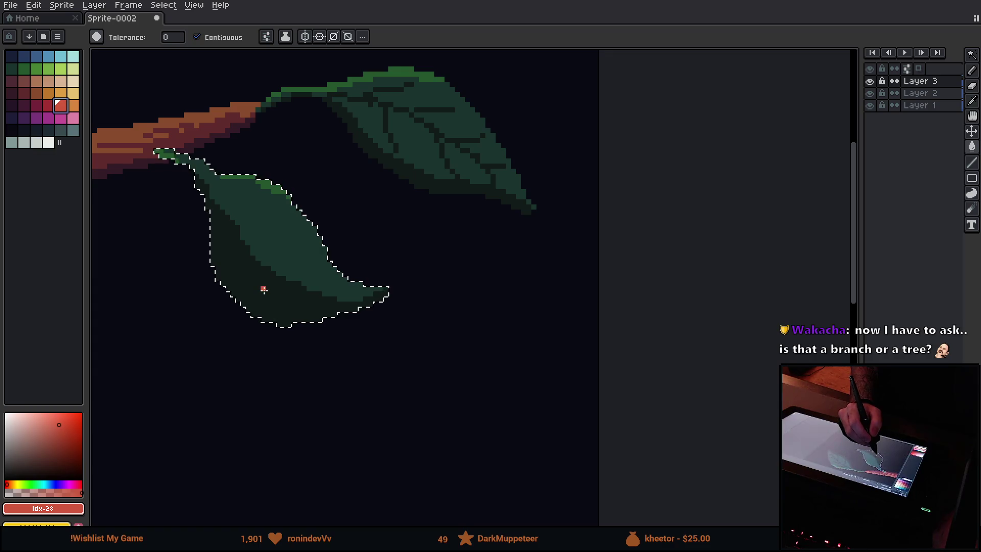
pyautogui.click(263, 284)
pyautogui.press('i')
pyautogui.click(398, 164)
pyautogui.press('g')
pyautogui.click(296, 234)
pyautogui.press('i')
pyautogui.click(416, 153)
pyautogui.press('g')
pyautogui.click(278, 270)
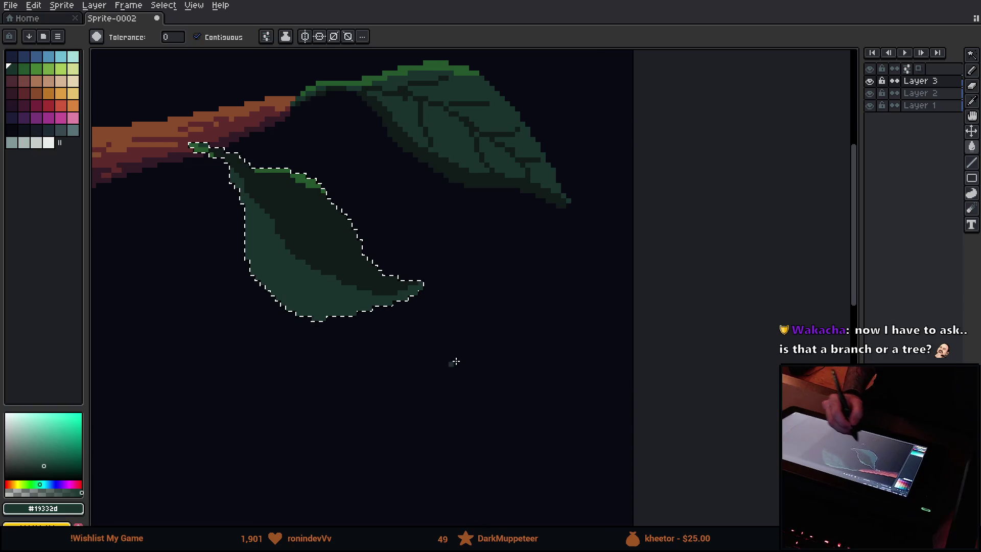
# Dab bright green into the lower leaf's interior, undoing the stroke along its lower edge.
pyautogui.moveTo(464, 372)
pyautogui.mouseDown()
pyautogui.moveTo(666, 340)
pyautogui.moveTo(629, 337)
pyautogui.mouseUp()
pyautogui.press('i')
pyautogui.press('b')
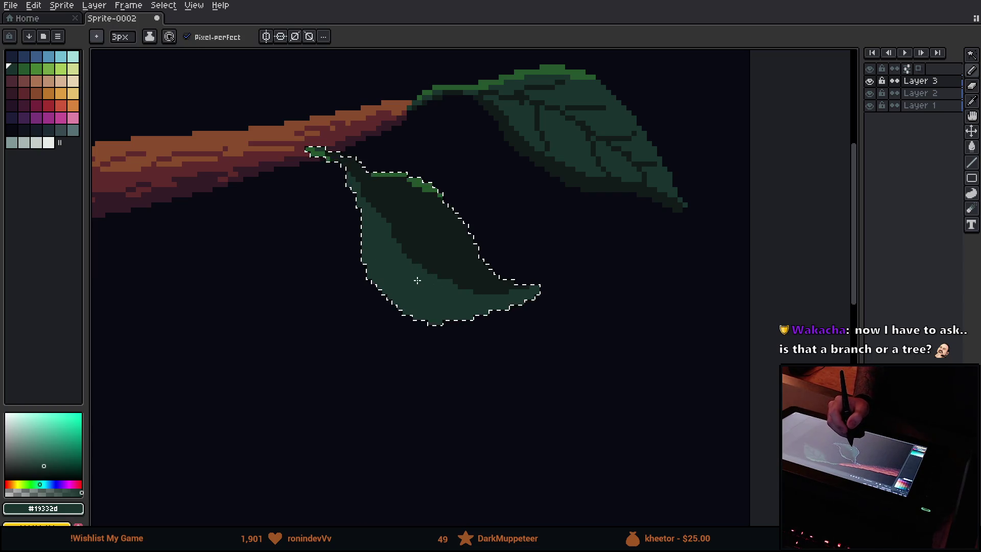
pyautogui.keyDown('alt'); pyautogui.click(423, 185); pyautogui.keyUp('alt')
pyautogui.click(378, 235)
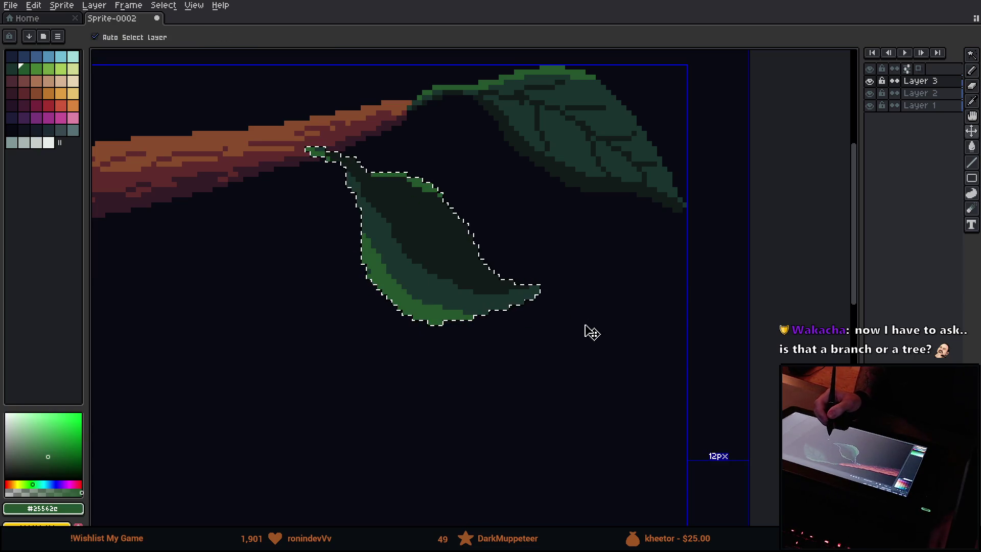
pyautogui.hotkey('ctrl', 'z')
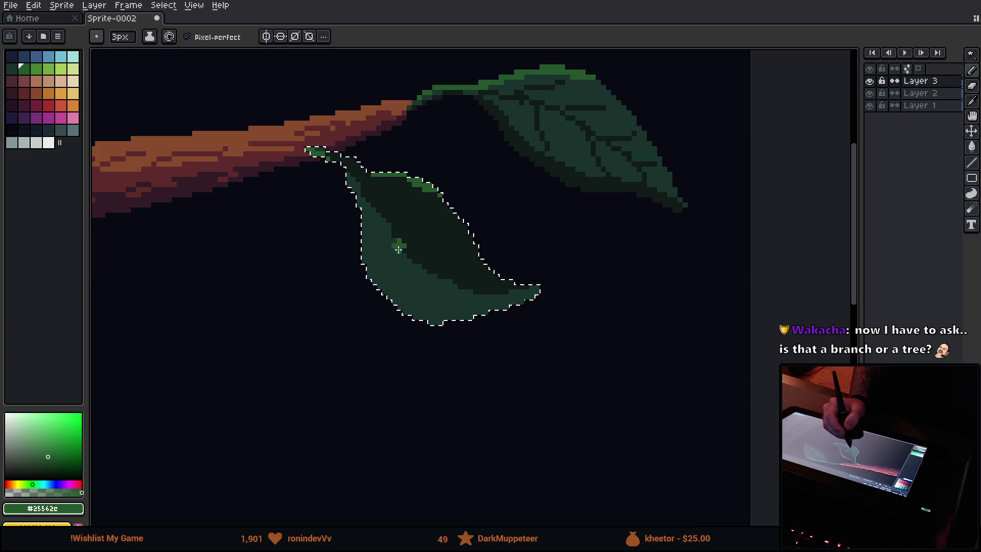
# Undo the stray green dab and sample the leaf's mid green with a 1px brush.
pyautogui.hotkey('ctrl', 'z')
pyautogui.keyDown('alt'); pyautogui.click(392, 238); pyautogui.keyUp('alt')
pyautogui.press('-')
pyautogui.press('-')
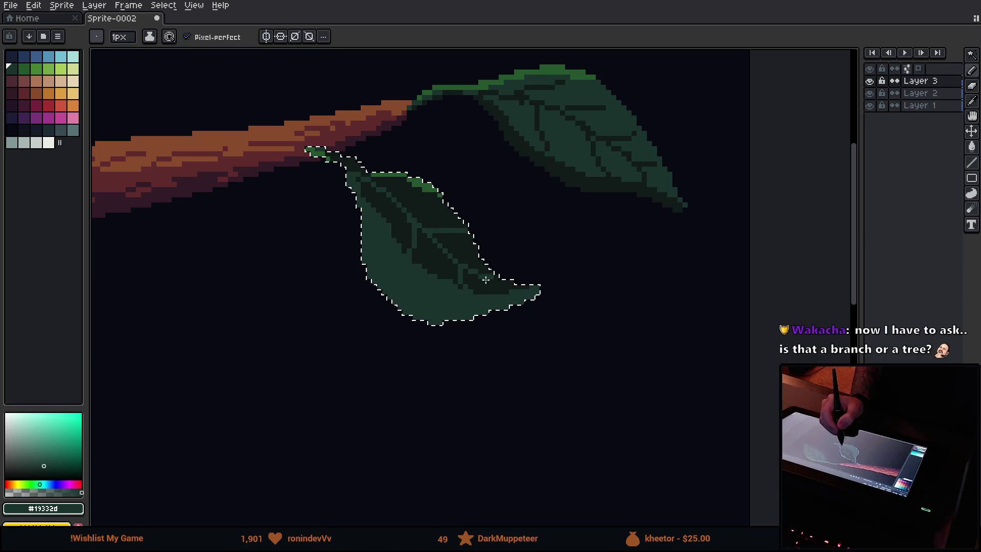
pyautogui.moveTo(478, 346)
pyautogui.mouseDown()
pyautogui.moveTo(346, 335)
pyautogui.moveTo(364, 357)
pyautogui.mouseUp()
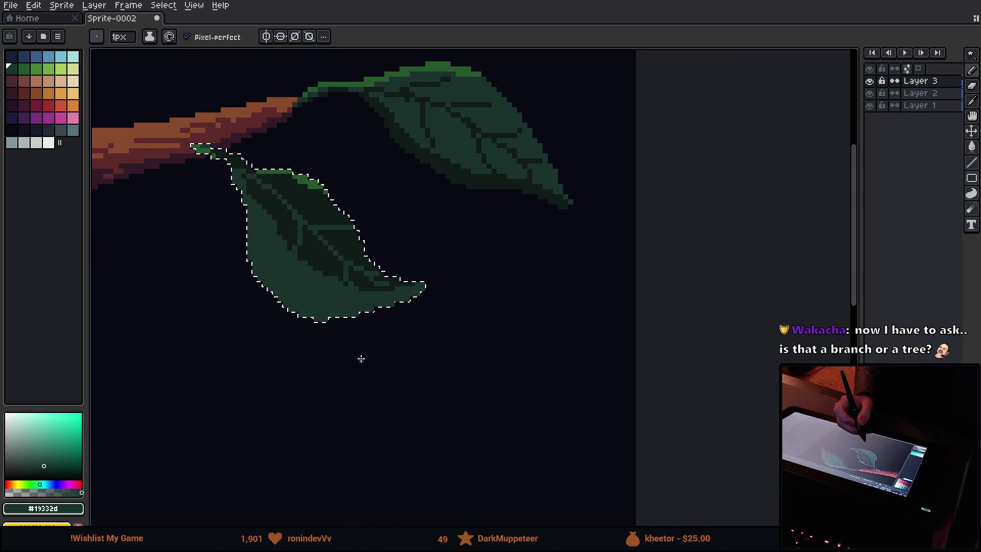
pyautogui.scroll(-4, 361, 358)
pyautogui.scroll(3, 369, 355)
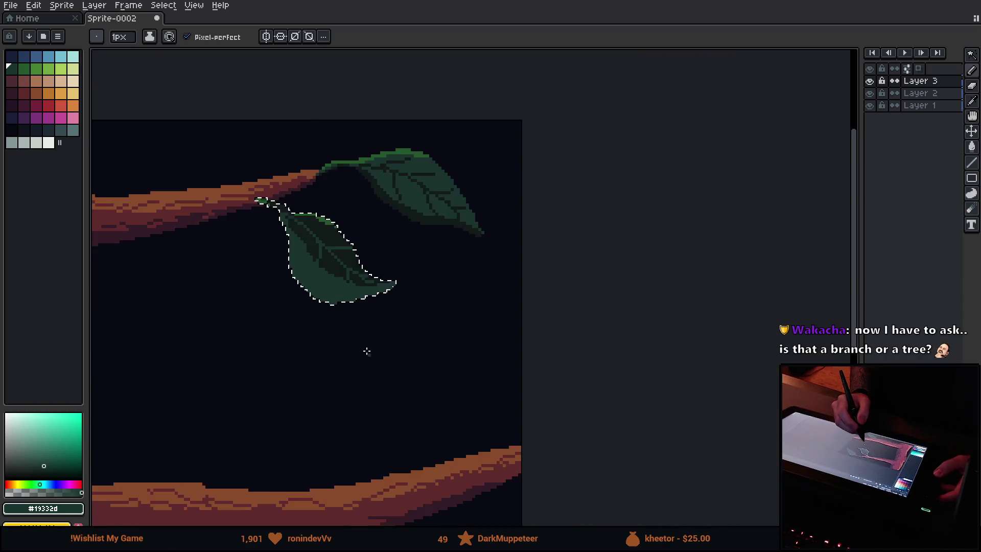
pyautogui.scroll(2, 368, 354)
pyautogui.press('v')
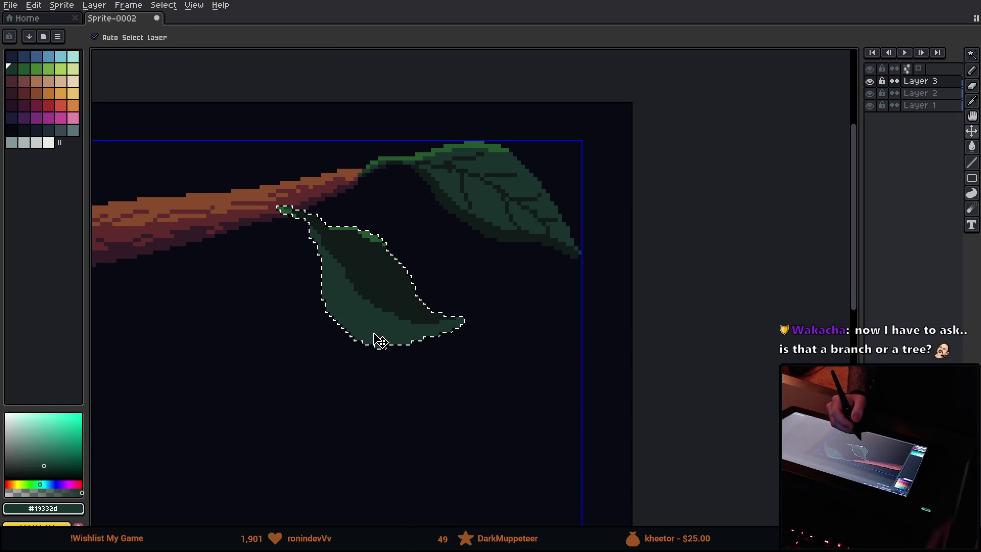
pyautogui.press('b')
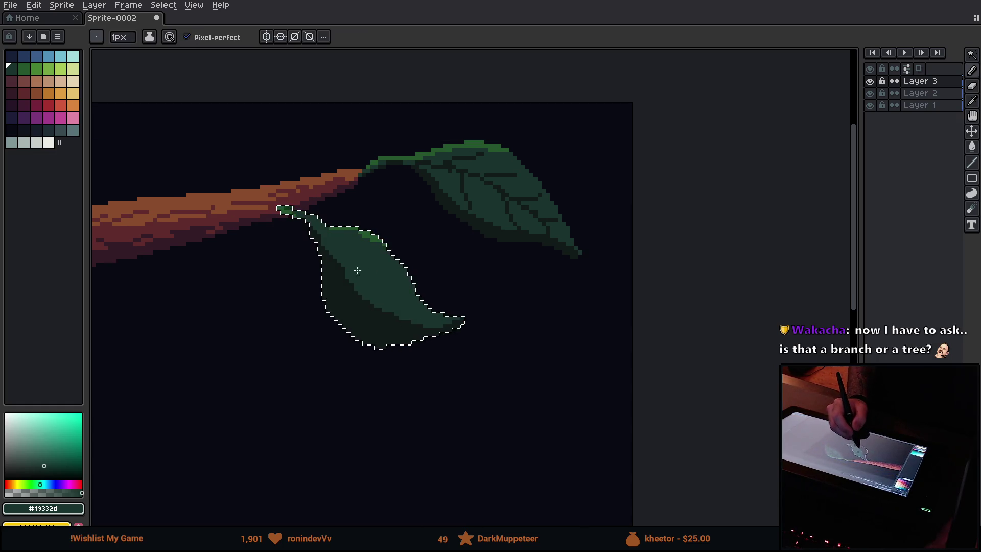
# Repaint the leaf's lower-left shading mid-green and clear its old dark vein lines.
pyautogui.moveTo(358, 280)
pyautogui.mouseDown()
pyautogui.moveTo(387, 300)
pyautogui.moveTo(401, 335)
pyautogui.mouseUp()
pyautogui.moveTo(379, 284); pyautogui.dragTo(350, 304)
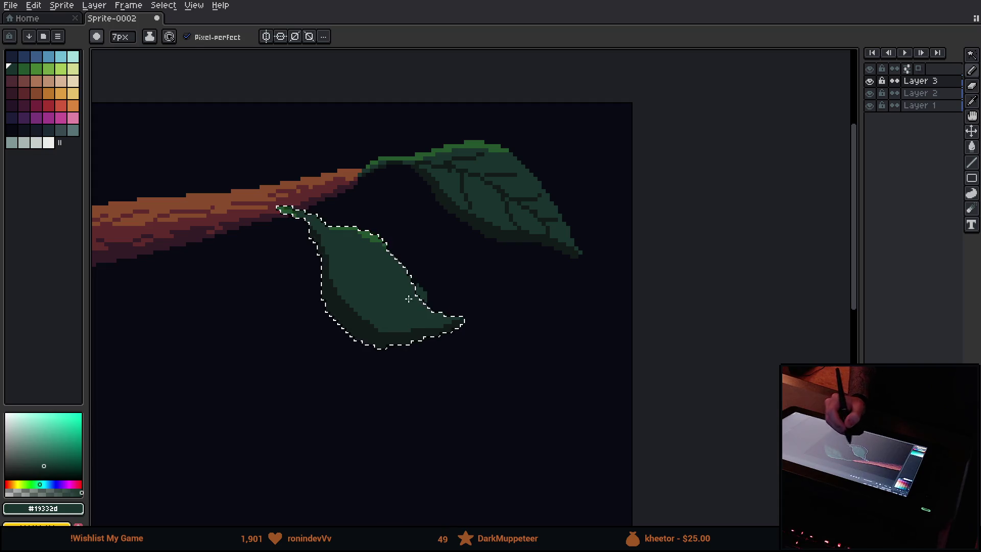
pyautogui.keyDown('alt'); pyautogui.click(350, 307); pyautogui.keyUp('alt')
pyautogui.press('-')
pyautogui.press('-')
pyautogui.press('-')
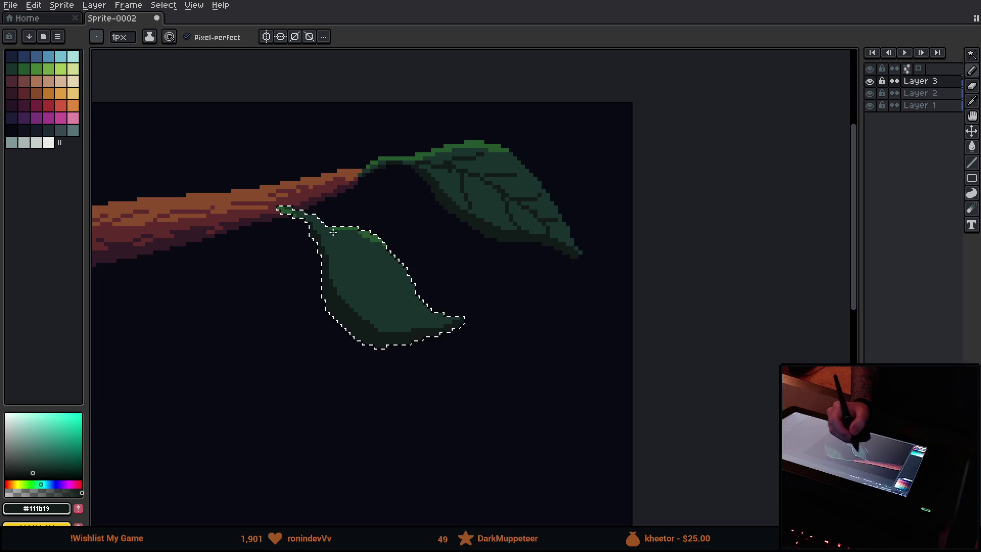
pyautogui.hotkey('ctrl', 'z')
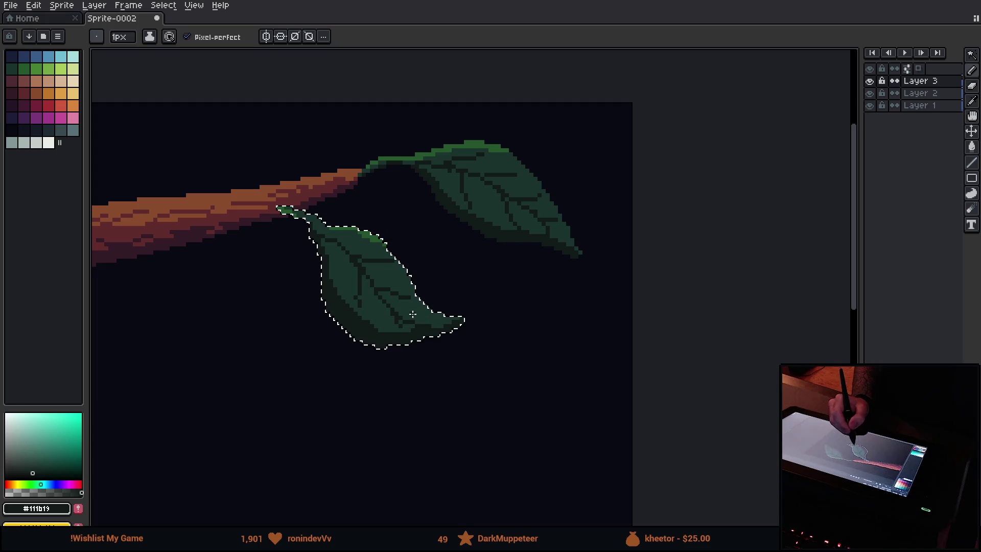
# Pick the dark background colour and bring the whole tree into view.
pyautogui.moveTo(439, 351); pyautogui.dragTo(349, 375)
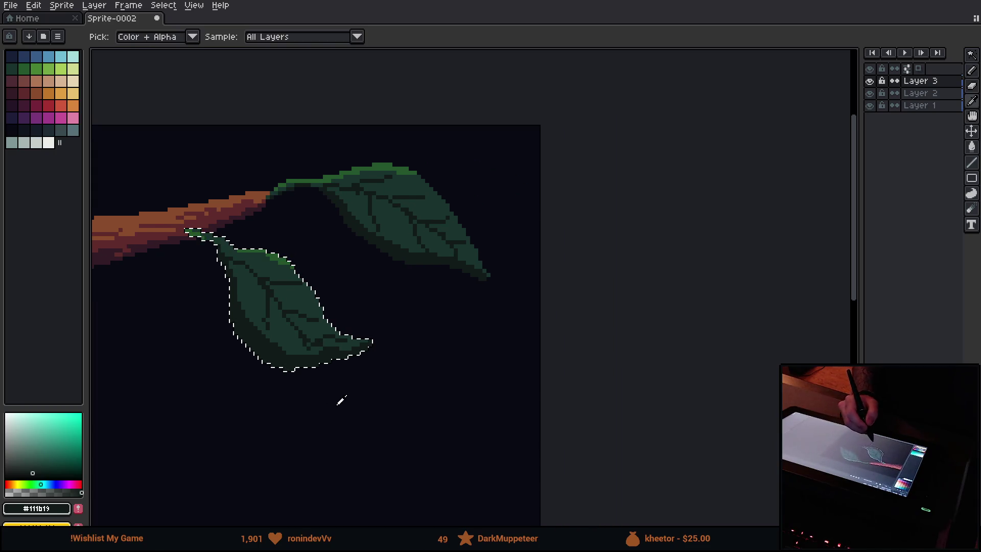
pyautogui.keyDown('alt'); pyautogui.click(336, 401); pyautogui.keyUp('alt')
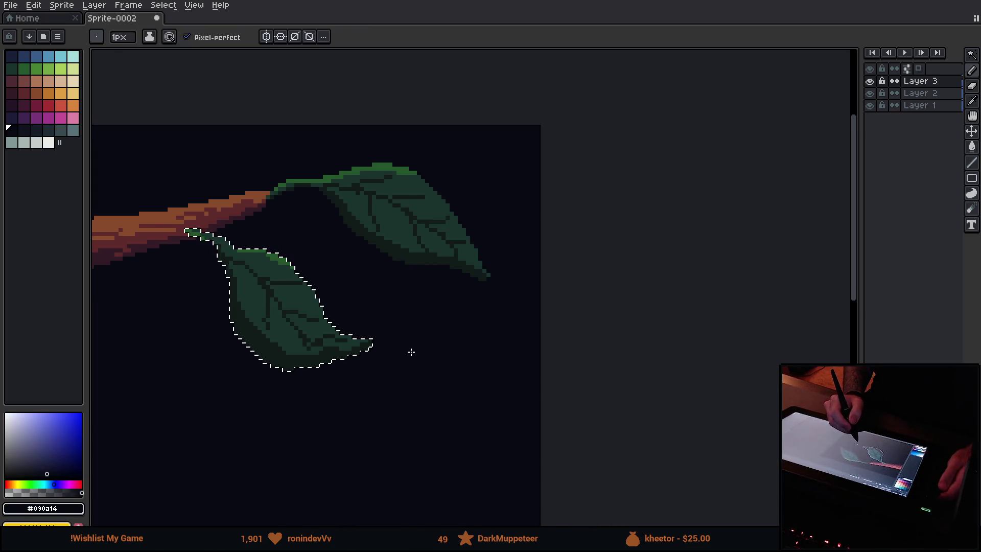
pyautogui.scroll(-5, 409, 351)
pyautogui.moveTo(372, 394); pyautogui.dragTo(463, 329)
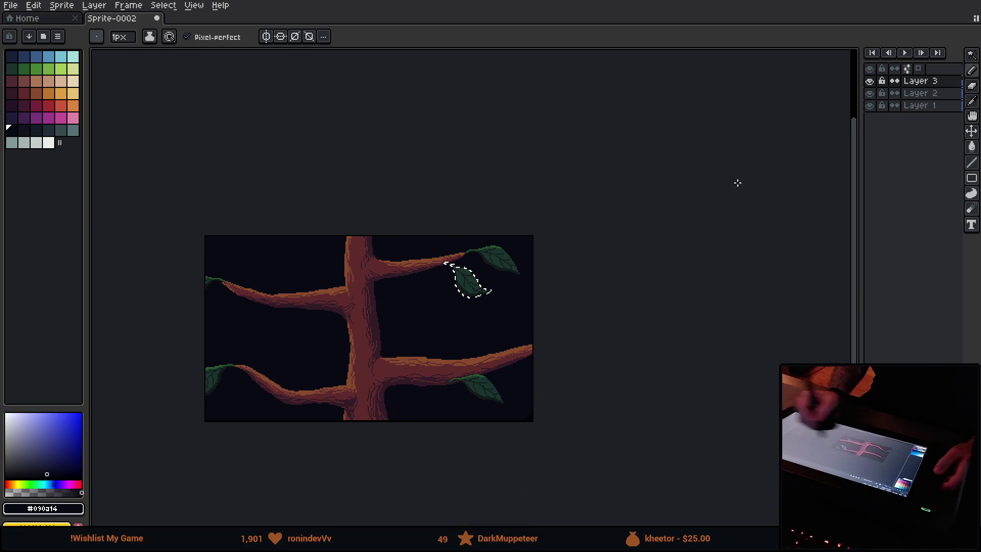
# Deselect everything with the Rectangular Marquee and Ctrl+D.
pyautogui.click(972, 55)
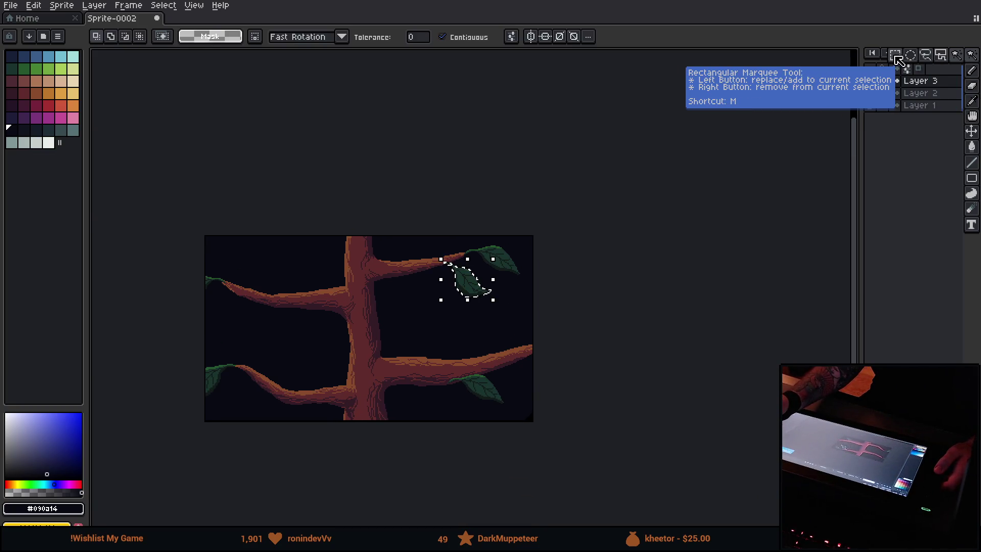
pyautogui.click(895, 55)
pyautogui.hotkey('ctrl', 'd')
pyautogui.moveTo(513, 398)
pyautogui.mouseDown()
pyautogui.moveTo(475, 416)
pyautogui.moveTo(499, 407)
pyautogui.mouseUp()
pyautogui.moveTo(504, 357); pyautogui.dragTo(579, 330)
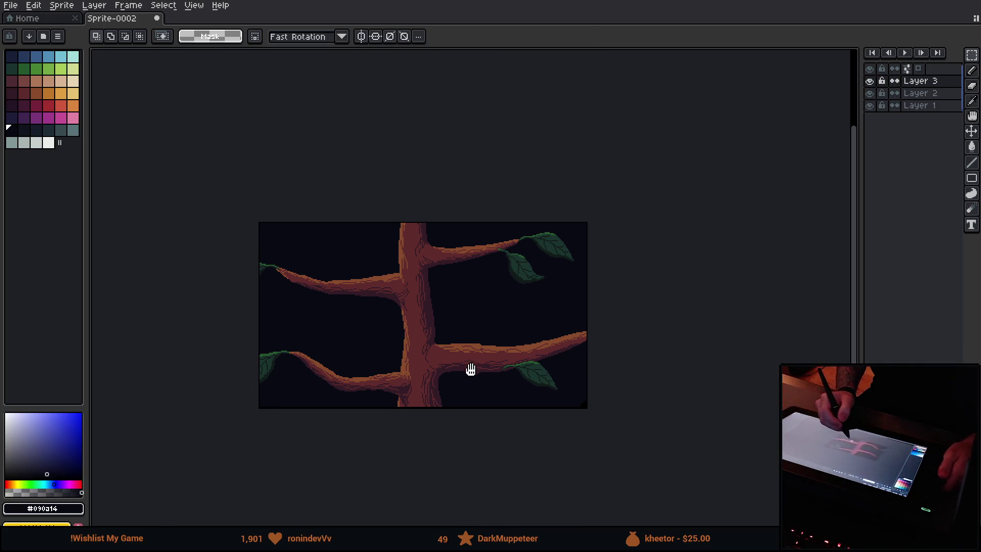
pyautogui.moveTo(470, 368); pyautogui.dragTo(460, 379)
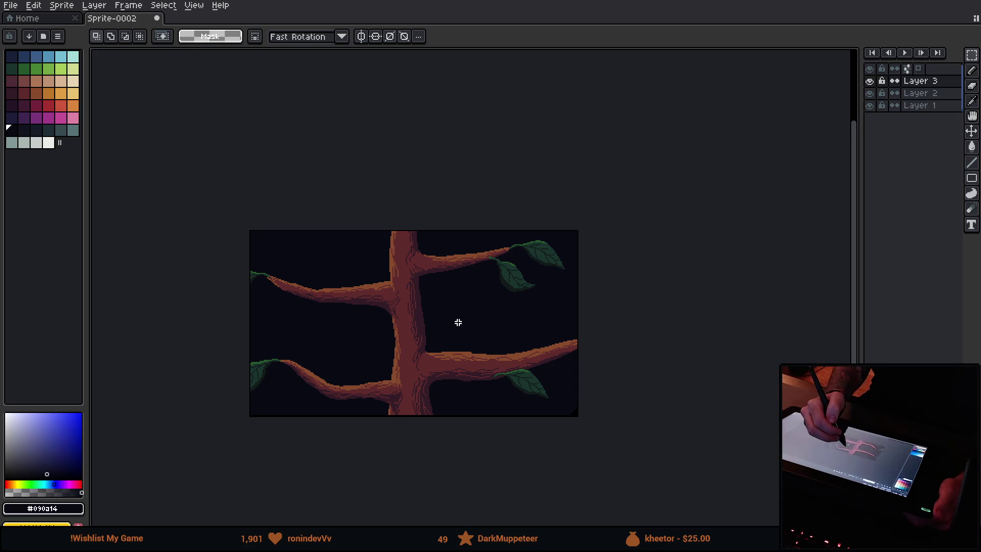
# Sketch rough branch-brown strokes for new growth left of the trunk.
pyautogui.moveTo(418, 313); pyautogui.dragTo(348, 270)
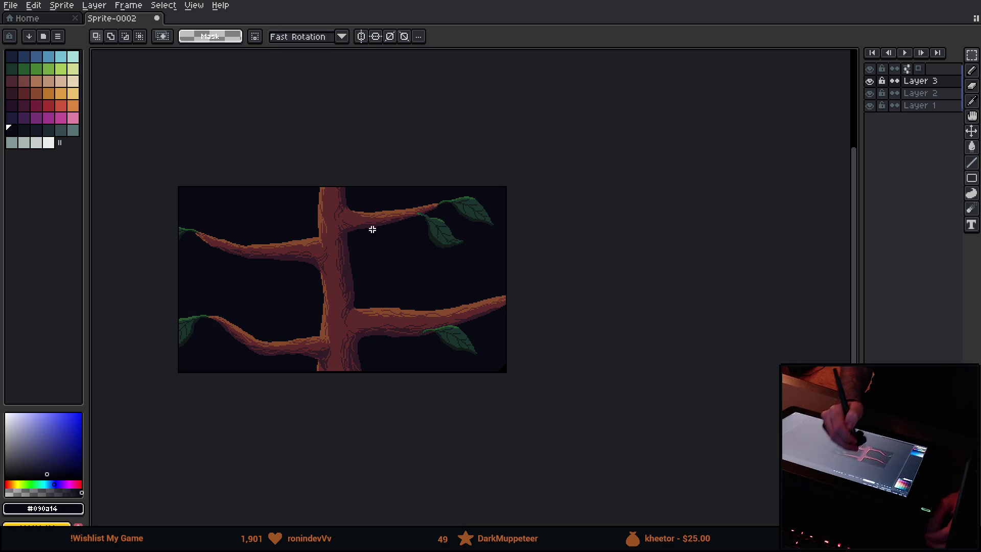
pyautogui.moveTo(291, 355)
pyautogui.mouseDown()
pyautogui.moveTo(446, 340)
pyautogui.moveTo(440, 278)
pyautogui.moveTo(214, 368)
pyautogui.moveTo(427, 278)
pyautogui.mouseUp()
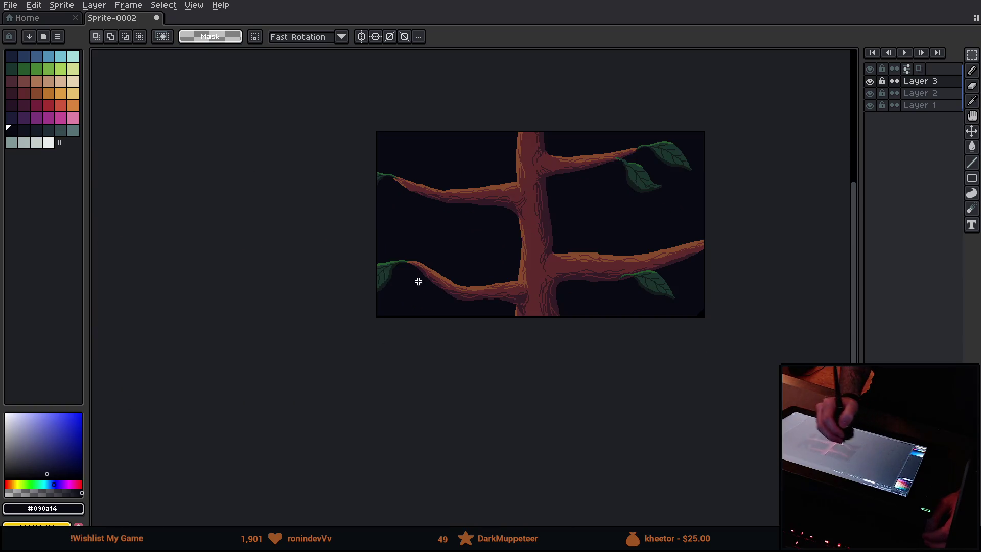
pyautogui.moveTo(324, 362); pyautogui.dragTo(372, 394)
pyautogui.moveTo(567, 306)
pyautogui.mouseDown()
pyautogui.moveTo(309, 323)
pyautogui.moveTo(258, 407)
pyautogui.moveTo(396, 295)
pyautogui.moveTo(247, 366)
pyautogui.moveTo(269, 377)
pyautogui.moveTo(373, 351)
pyautogui.mouseUp()
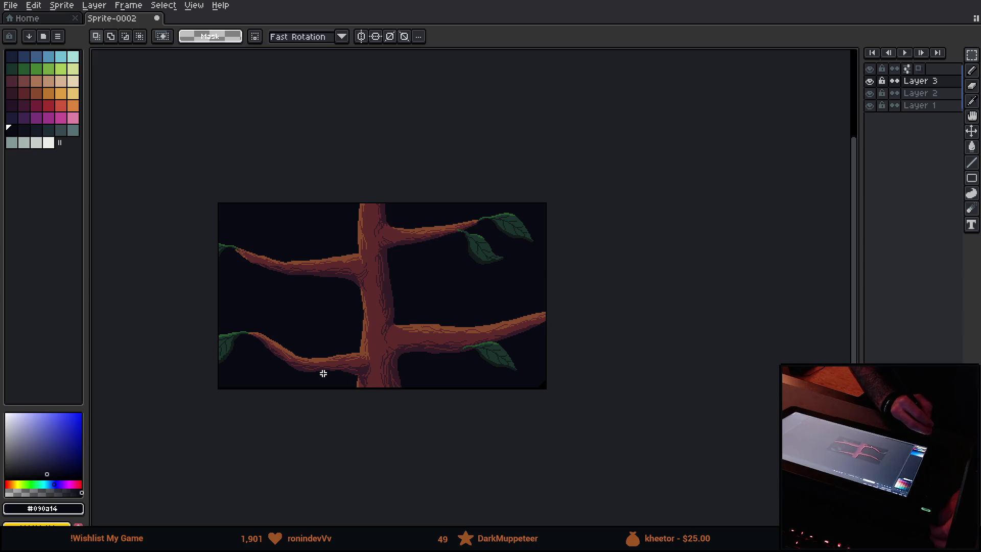
pyautogui.moveTo(323, 373)
pyautogui.mouseDown()
pyautogui.moveTo(397, 315)
pyautogui.moveTo(309, 346)
pyautogui.mouseUp()
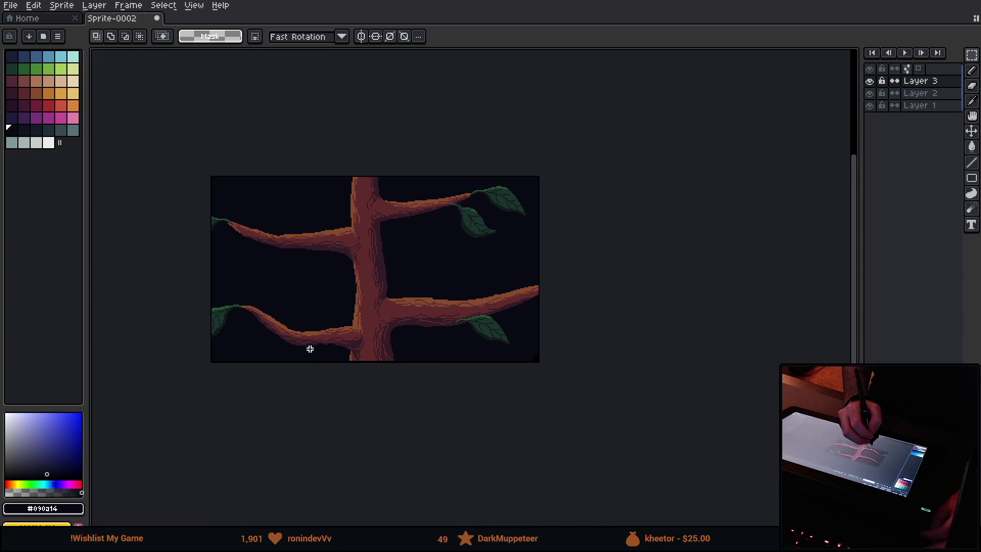
pyautogui.moveTo(463, 308)
pyautogui.mouseDown()
pyautogui.moveTo(357, 369)
pyautogui.moveTo(368, 365)
pyautogui.moveTo(362, 357)
pyautogui.moveTo(330, 387)
pyautogui.mouseUp()
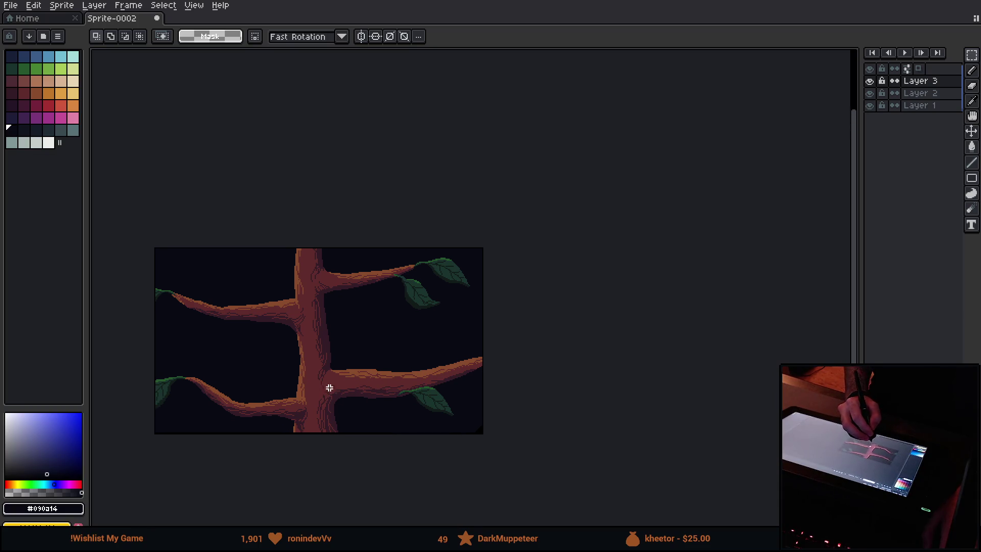
pyautogui.keyDown('alt'); pyautogui.click(265, 306); pyautogui.keyUp('alt')
pyautogui.moveTo(245, 319)
pyautogui.mouseDown()
pyautogui.moveTo(164, 342)
pyautogui.moveTo(237, 331)
pyautogui.moveTo(252, 348)
pyautogui.mouseUp()
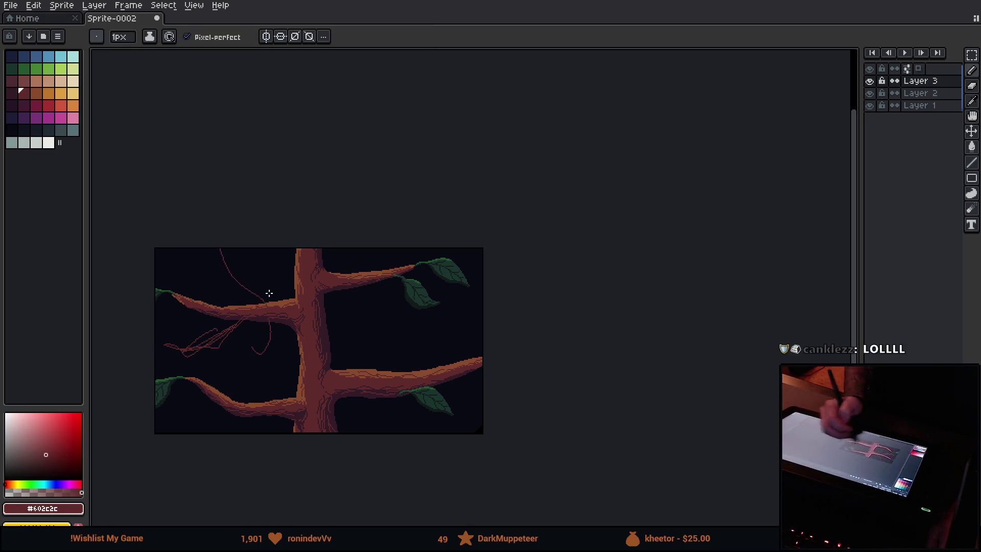
pyautogui.press('v')
pyautogui.hotkey('ctrl', 'z')
pyautogui.hotkey('ctrl', 'z')
pyautogui.hotkey('ctrl', 'z')
pyautogui.hotkey('ctrl', 'z')
pyautogui.press('b')
pyautogui.moveTo(362, 352)
pyautogui.mouseDown()
pyautogui.moveTo(339, 361)
pyautogui.moveTo(438, 293)
pyautogui.mouseUp()
pyautogui.moveTo(505, 248)
pyautogui.mouseDown()
pyautogui.moveTo(416, 299)
pyautogui.moveTo(513, 313)
pyautogui.mouseUp()
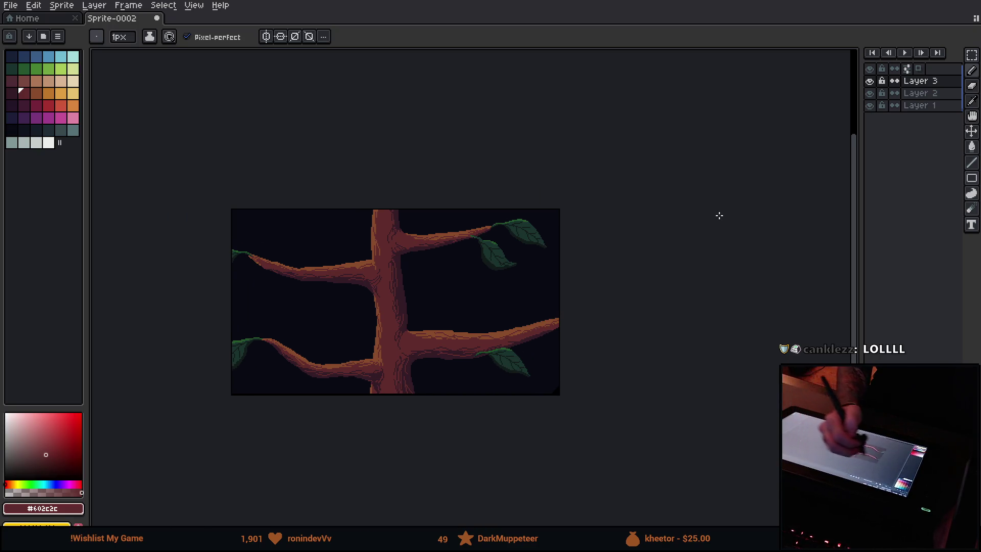
pyautogui.moveTo(424, 316); pyautogui.dragTo(428, 252)
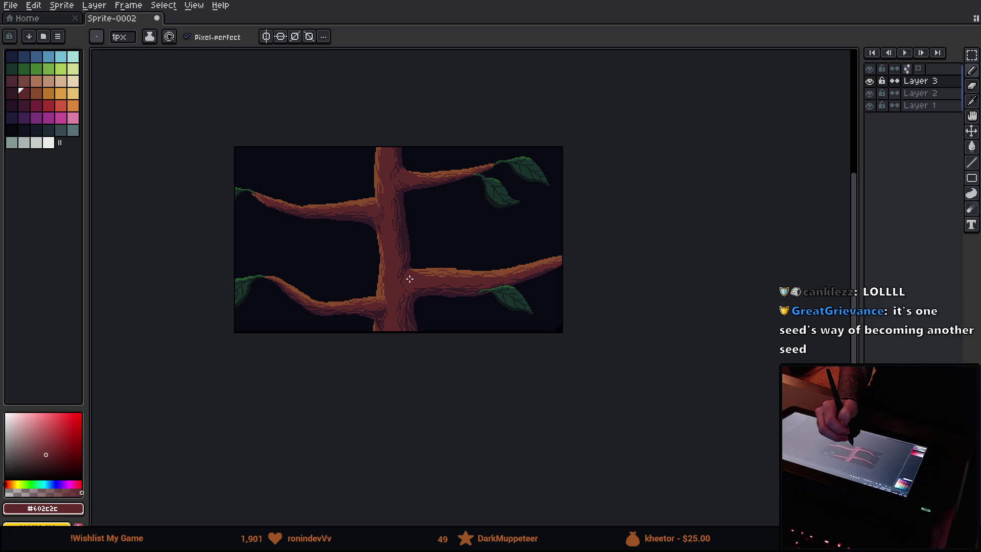
pyautogui.moveTo(424, 309); pyautogui.dragTo(417, 319)
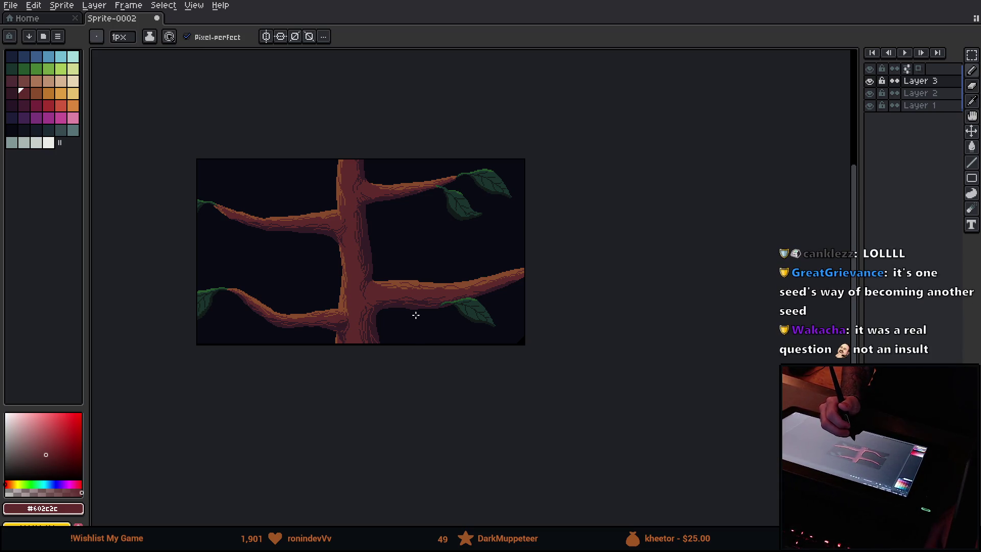
pyautogui.moveTo(416, 320)
pyautogui.mouseDown()
pyautogui.moveTo(461, 343)
pyautogui.moveTo(422, 308)
pyautogui.moveTo(427, 300)
pyautogui.mouseUp()
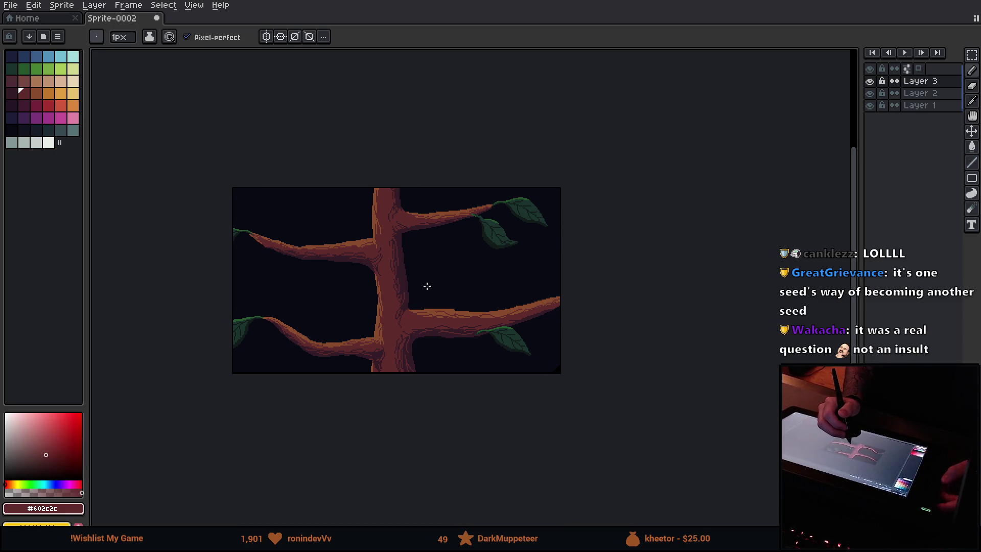
pyautogui.scroll(2, 437, 288)
pyautogui.scroll(-2, 437, 287)
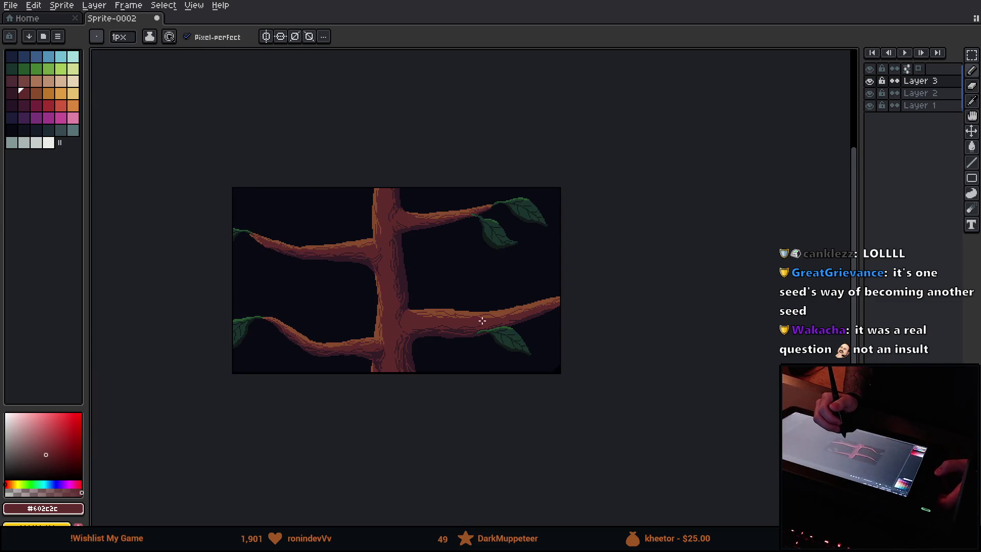
pyautogui.scroll(2, 482, 321)
pyautogui.scroll(-2, 460, 320)
pyautogui.moveTo(433, 351)
pyautogui.mouseDown()
pyautogui.moveTo(477, 319)
pyautogui.moveTo(467, 327)
pyautogui.mouseUp()
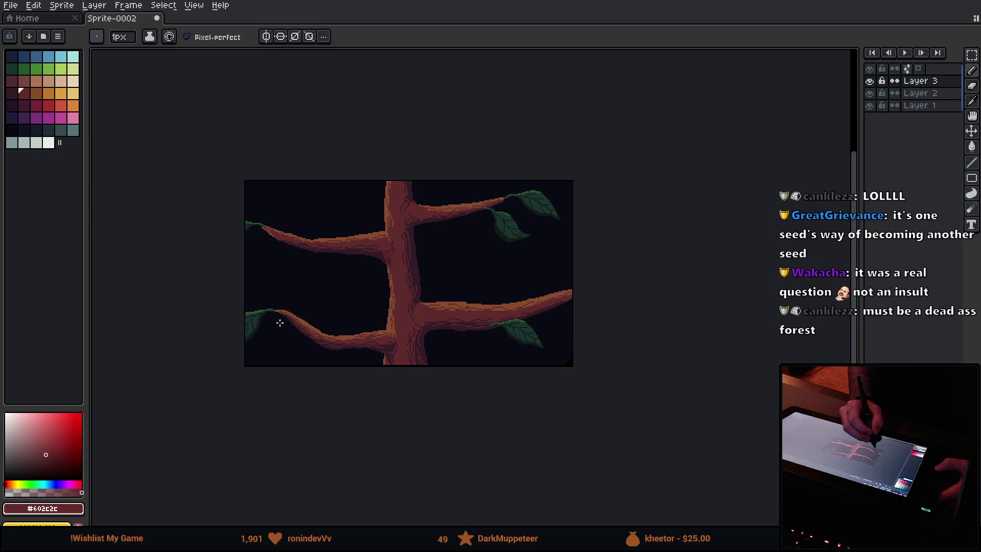
pyautogui.scroll(-1, 300, 333)
pyautogui.scroll(2, 299, 332)
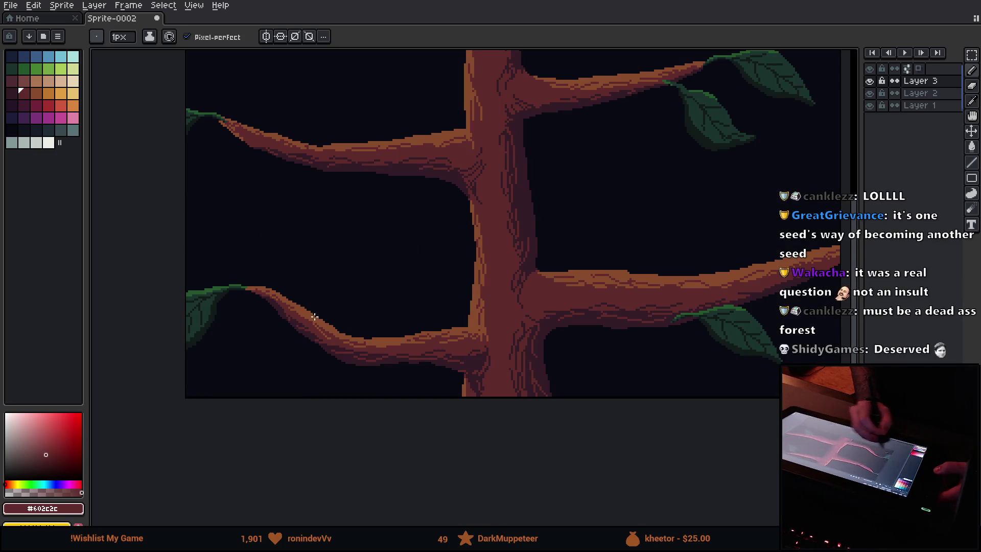
pyautogui.moveTo(550, 306)
pyautogui.mouseDown()
pyautogui.moveTo(511, 322)
pyautogui.moveTo(465, 368)
pyautogui.moveTo(509, 365)
pyautogui.moveTo(499, 371)
pyautogui.mouseUp()
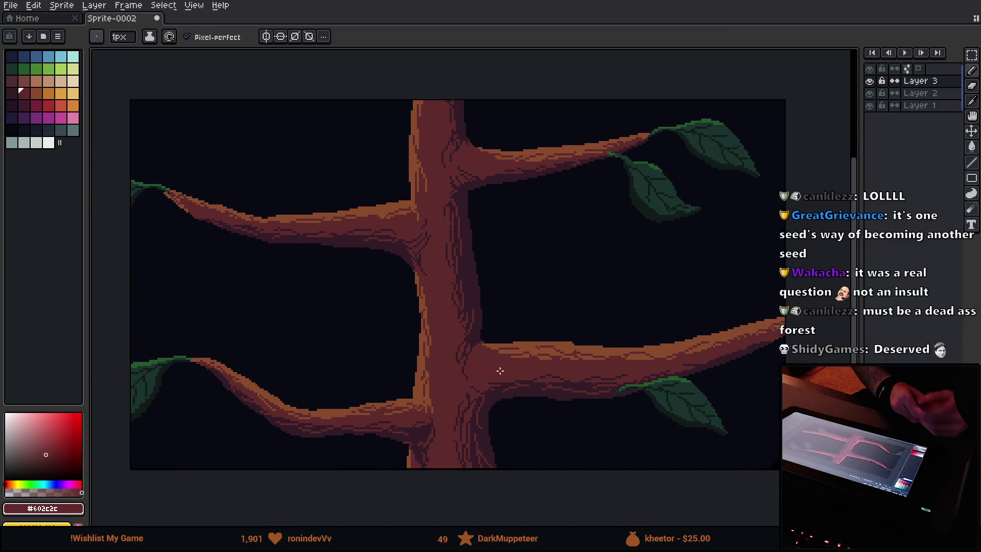